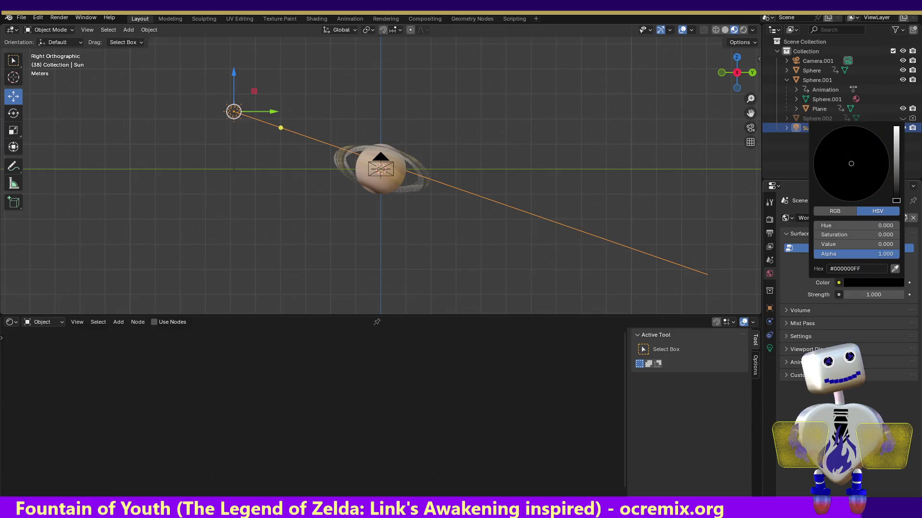
# Turn the world colour white, render a test still of the ringed planet, then show render settings.
pyautogui.moveTo(896, 194); pyautogui.dragTo(896, 127)
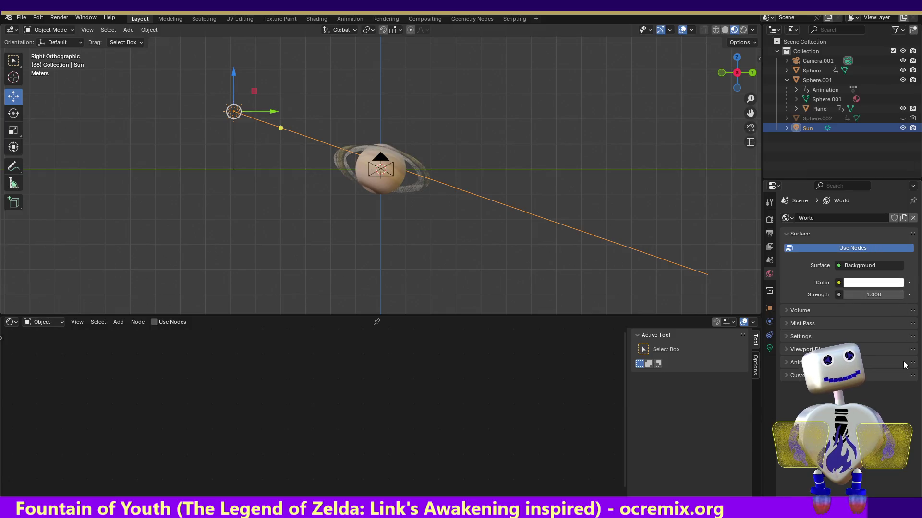
pyautogui.click(59, 17)
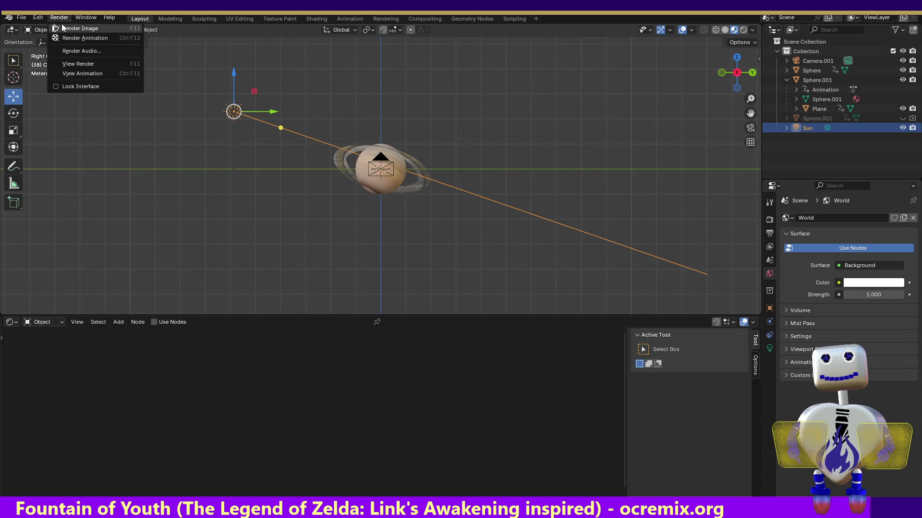
pyautogui.click(61, 27)
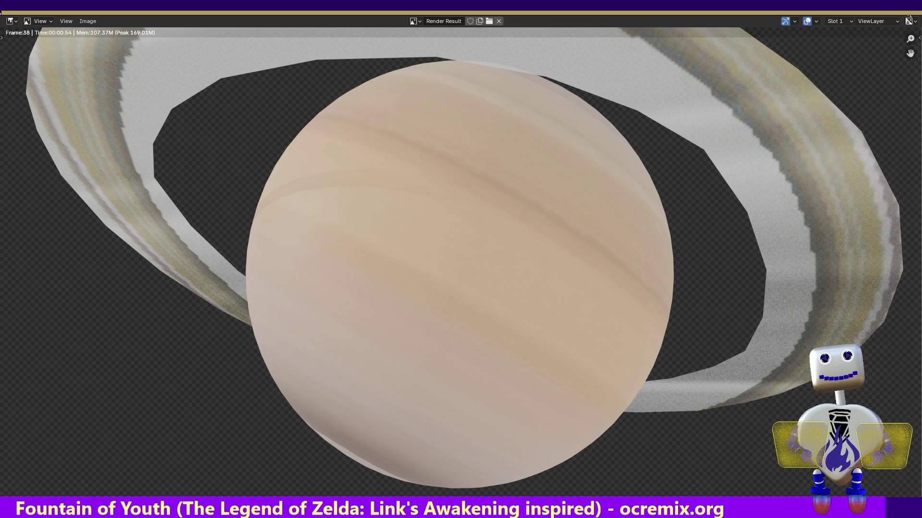
pyautogui.press('Escape')
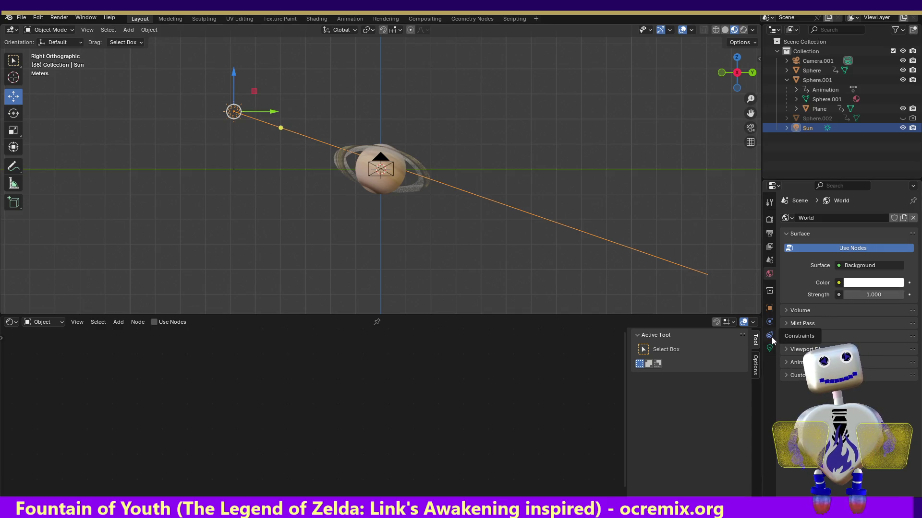
pyautogui.click(770, 220)
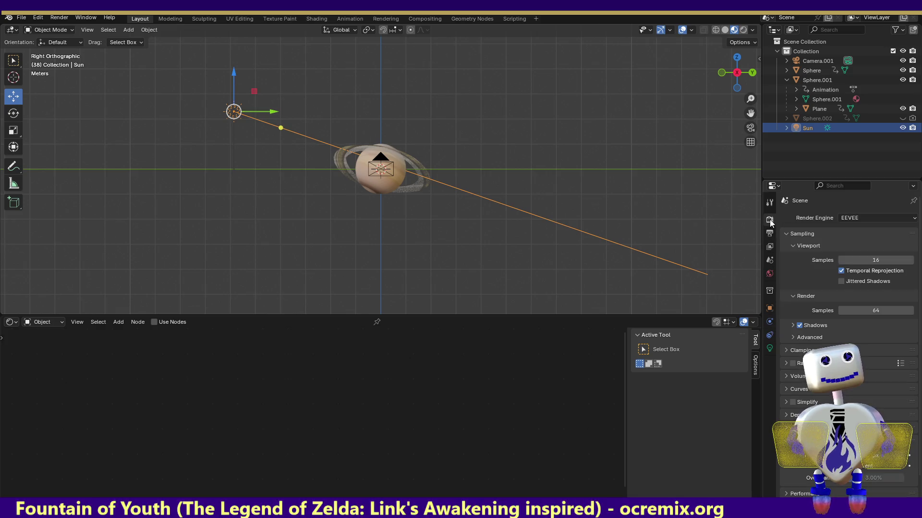
# In Output properties, set Resolution X to 240 and Resolution Y to 135.
pyautogui.click(770, 233)
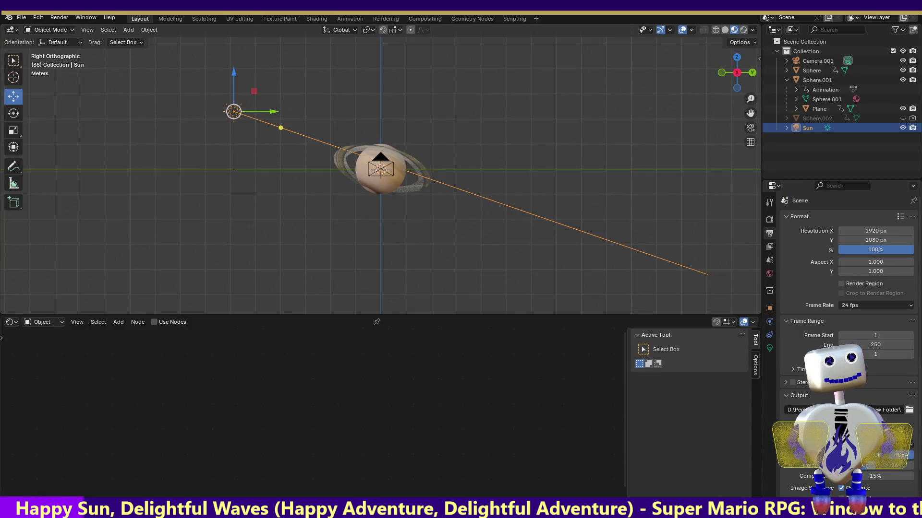
pyautogui.click(876, 229)
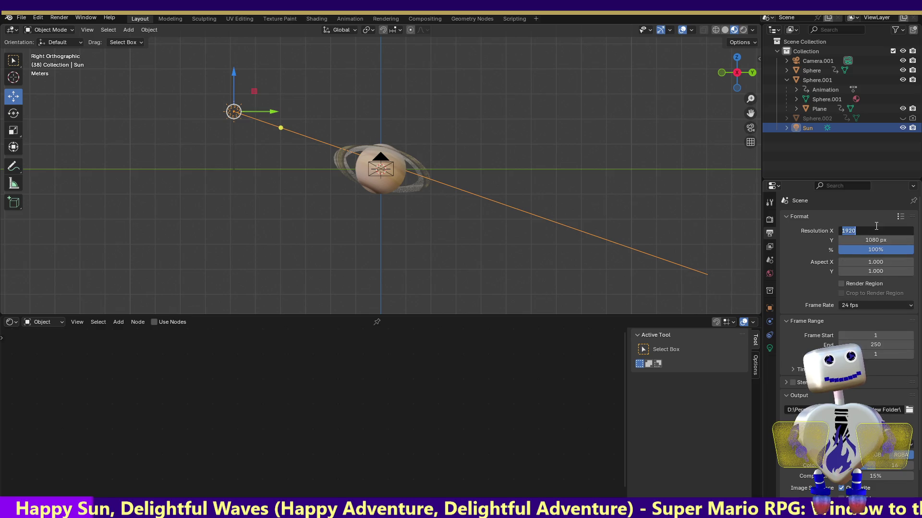
pyautogui.write('240')
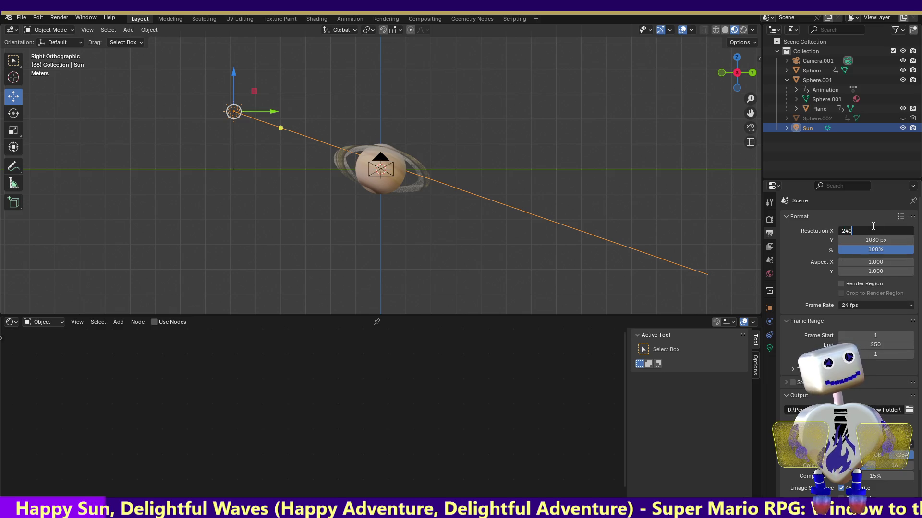
pyautogui.press('Return')
pyautogui.doubleClick(872, 238)
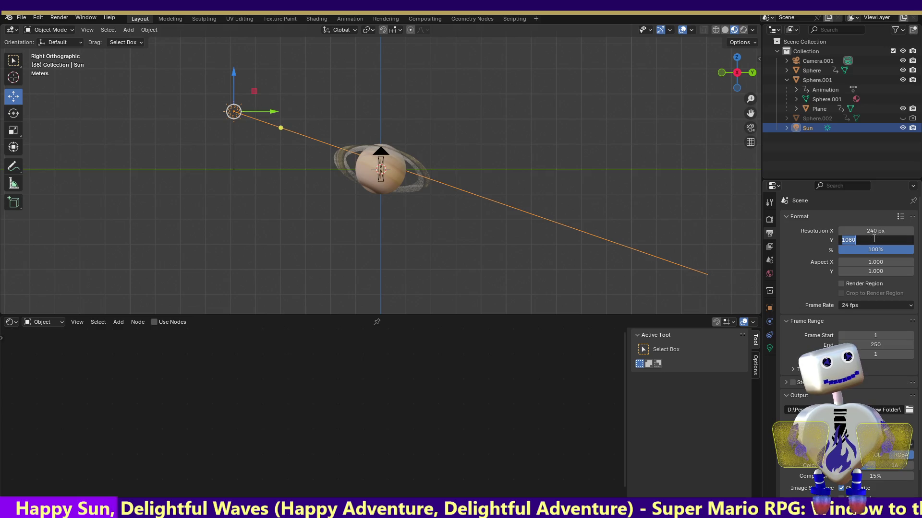
pyautogui.write('135')
pyautogui.press('Return')
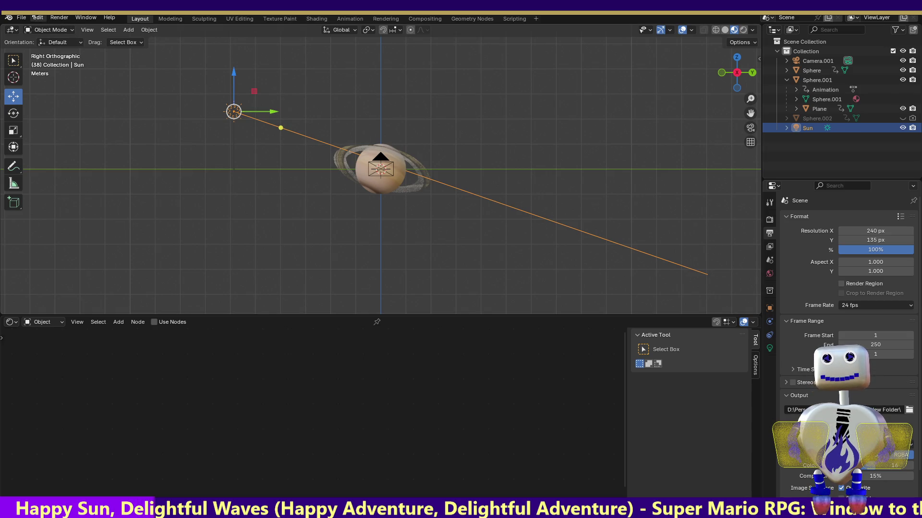
pyautogui.click(59, 18)
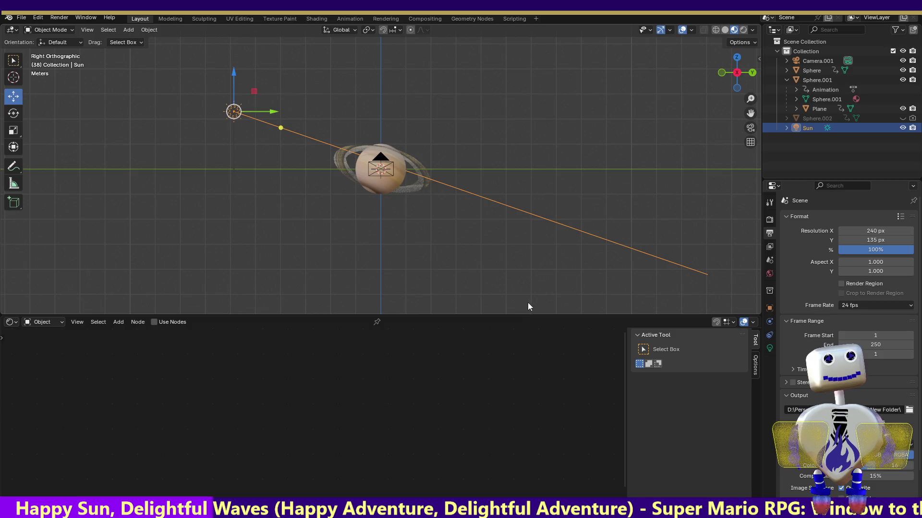
# Select the Saturn sphere, switch to the Animation workspace and render the full animation.
pyautogui.click(362, 168)
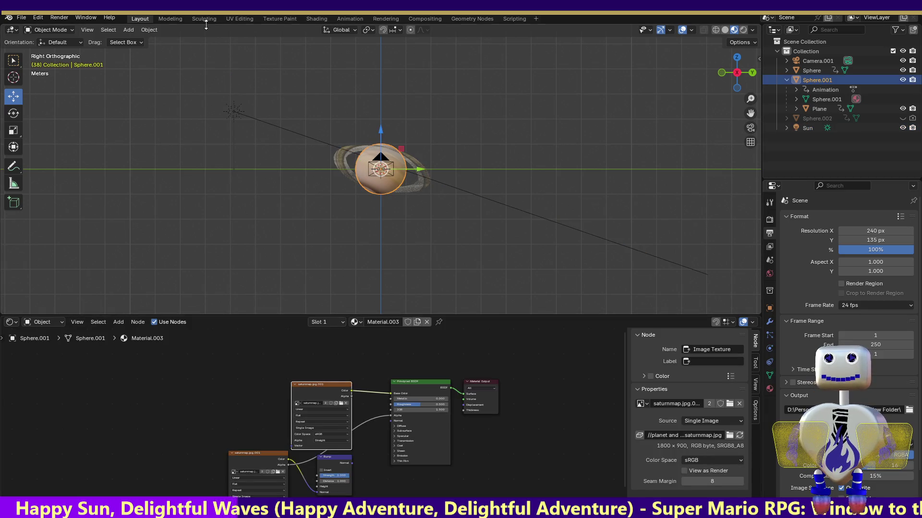
pyautogui.click(356, 18)
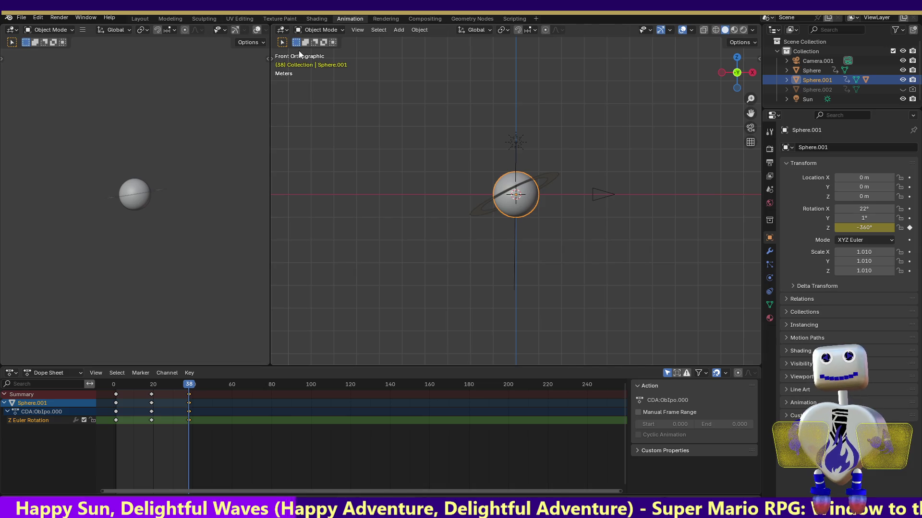
pyautogui.click(60, 17)
pyautogui.click(66, 38)
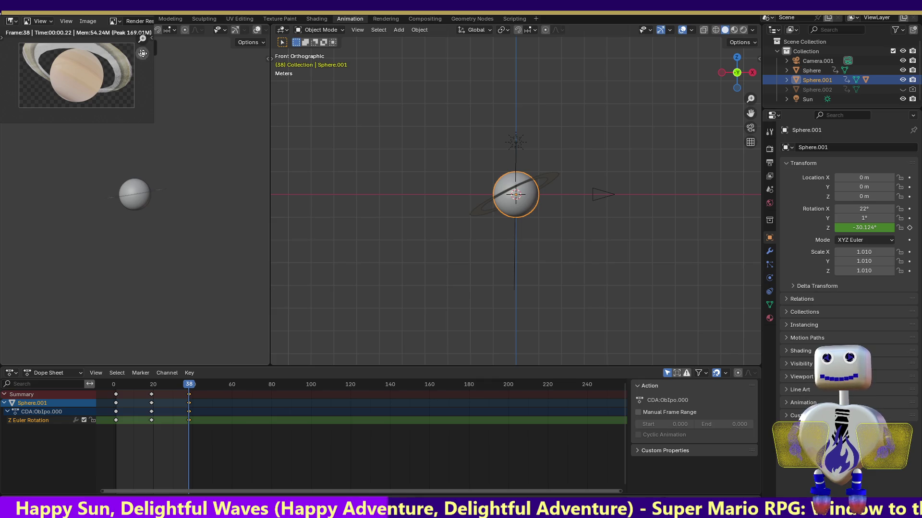
pyautogui.moveTo(142, 53); pyautogui.dragTo(143, 52)
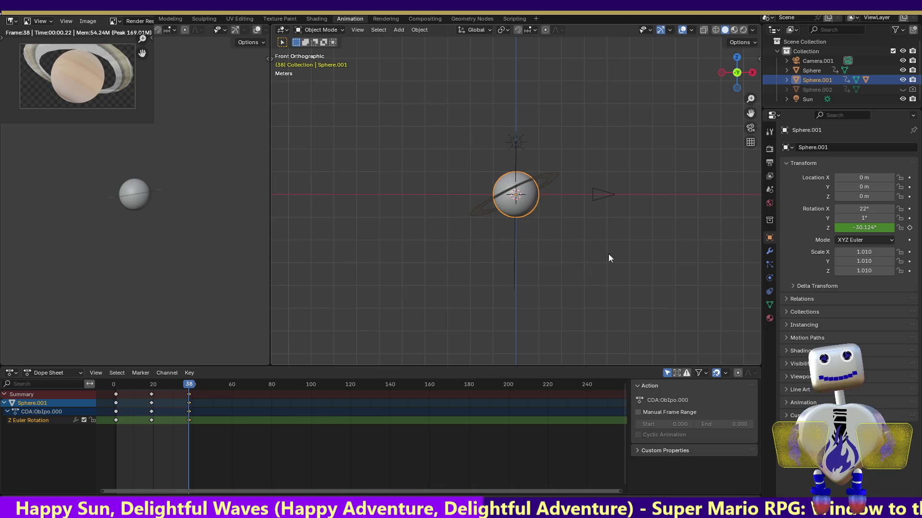
# Select the camera, check the scene from left and front views, then select the Sun lamp.
pyautogui.click(601, 195)
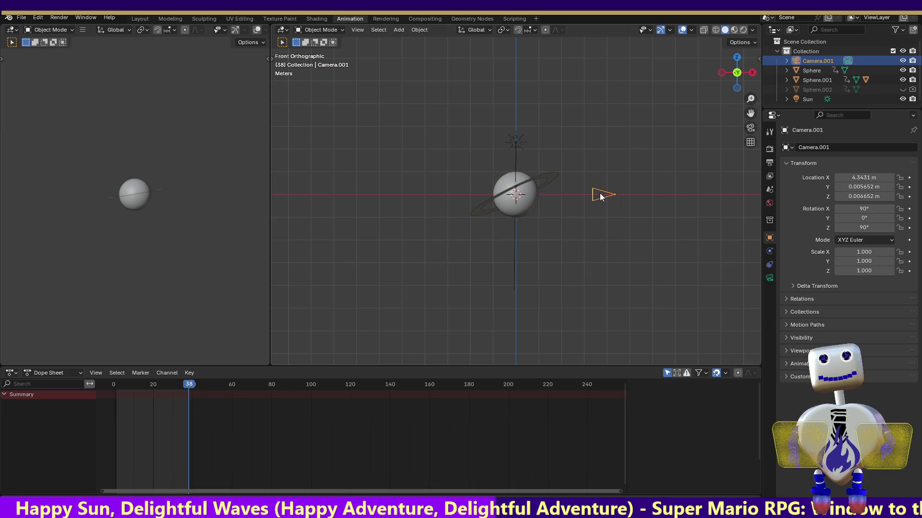
pyautogui.click(721, 72)
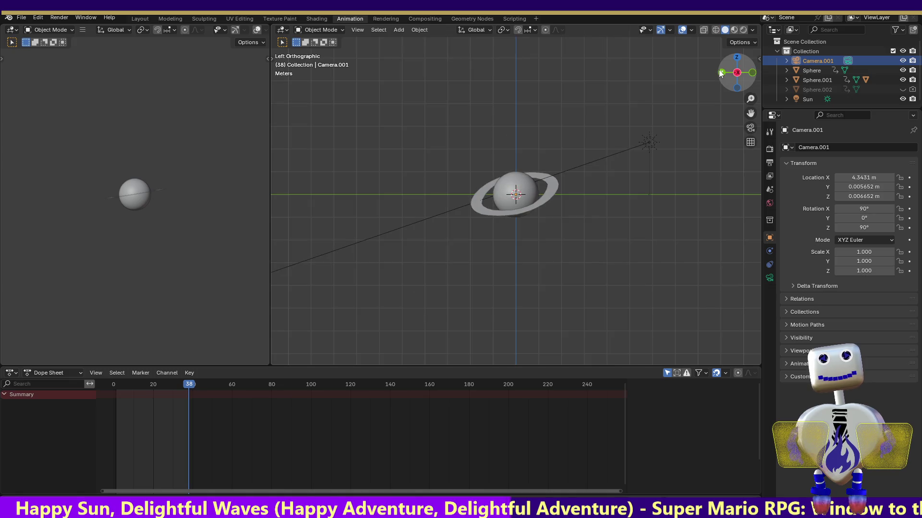
pyautogui.click(752, 73)
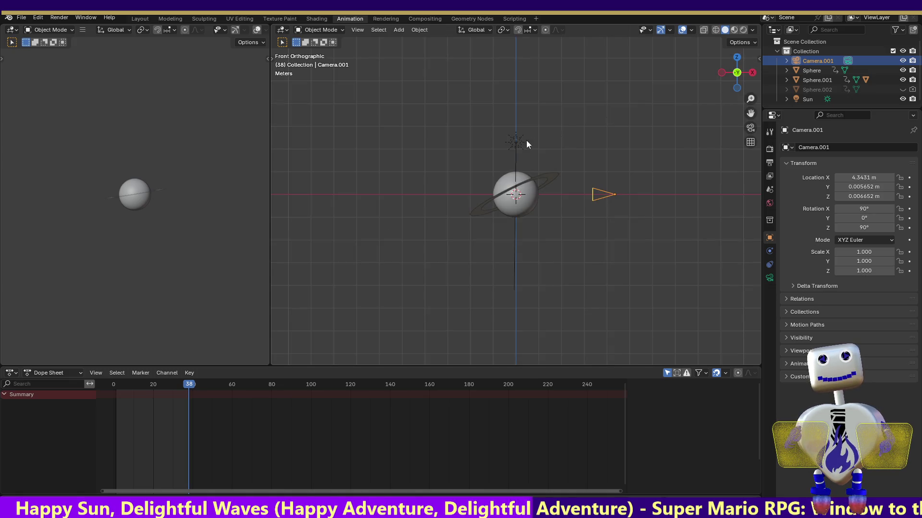
pyautogui.click(517, 140)
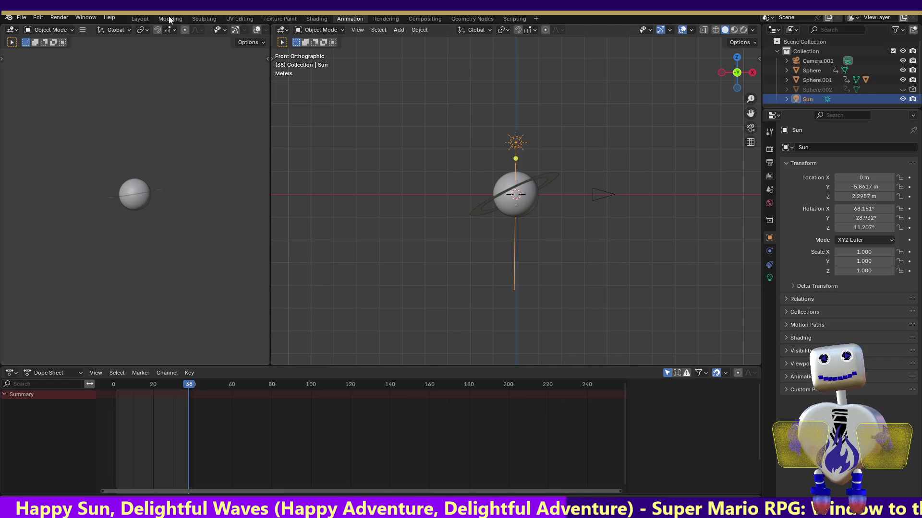
# Return to the Layout workspace in Top view with an enlarged 3D viewport.
pyautogui.click(140, 19)
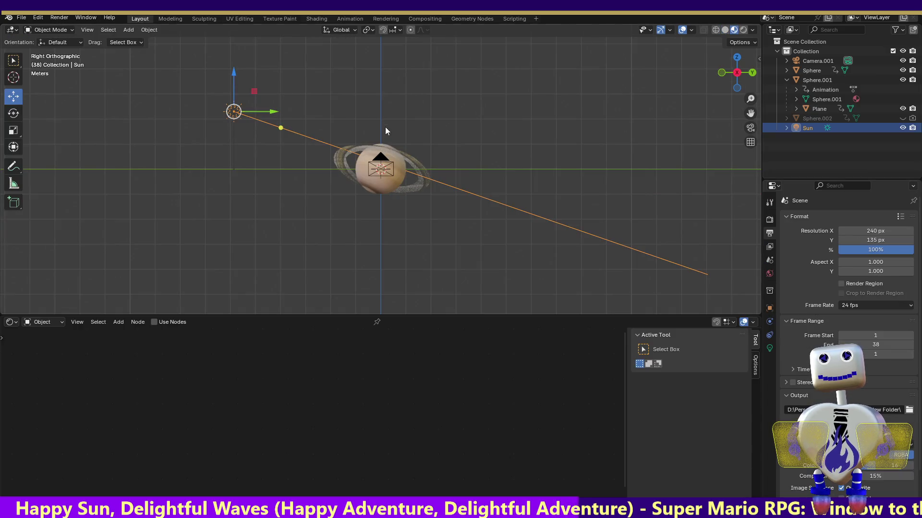
pyautogui.click(735, 60)
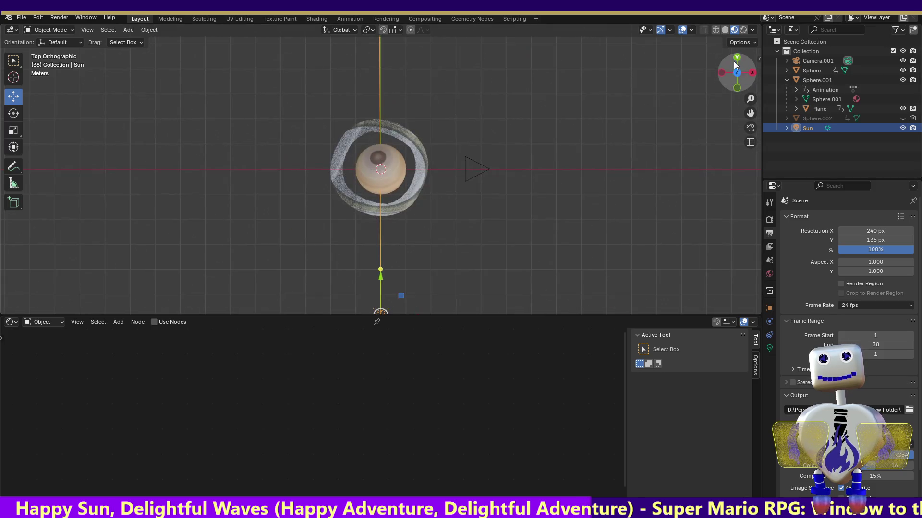
pyautogui.moveTo(379, 315)
pyautogui.mouseDown()
pyautogui.moveTo(428, 261)
pyautogui.moveTo(408, 377)
pyautogui.moveTo(406, 324)
pyautogui.moveTo(455, 216)
pyautogui.moveTo(448, 198)
pyautogui.mouseUp()
# Swing the Sun toward the upper left at a steeper tilt and render a test image.
pyautogui.moveTo(447, 163)
pyautogui.mouseDown()
pyautogui.moveTo(425, 160)
pyautogui.moveTo(373, 199)
pyautogui.mouseUp()
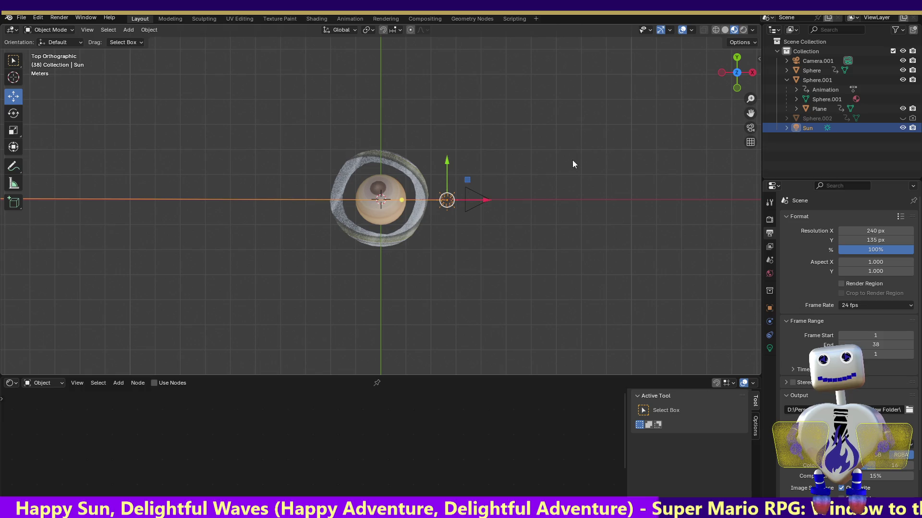
pyautogui.click(737, 88)
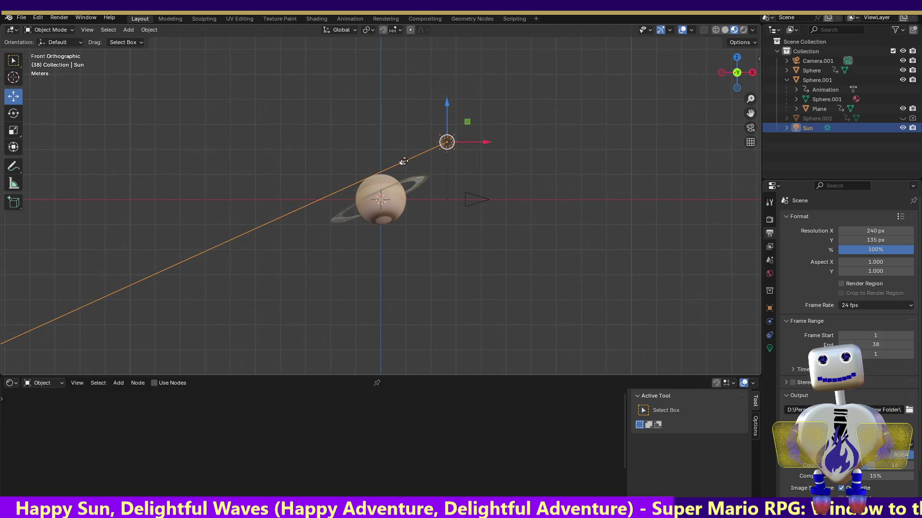
pyautogui.moveTo(401, 164); pyautogui.dragTo(409, 174)
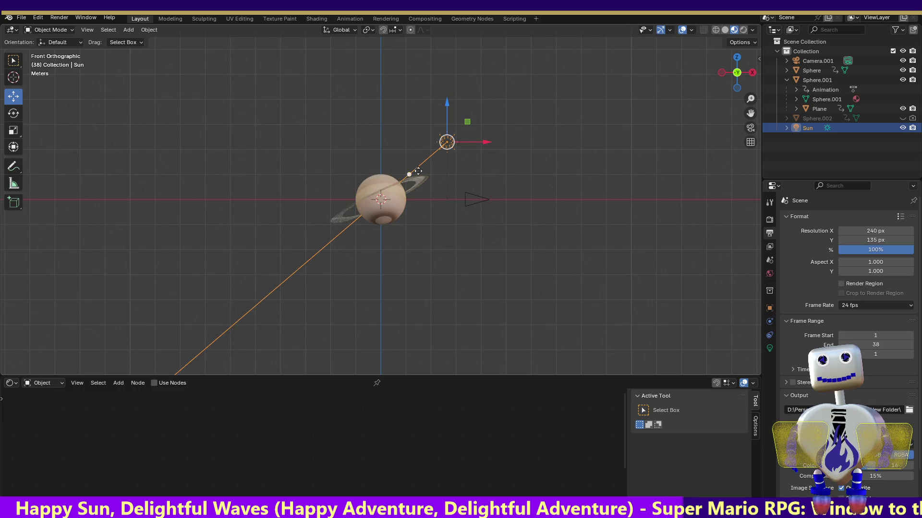
pyautogui.click(737, 57)
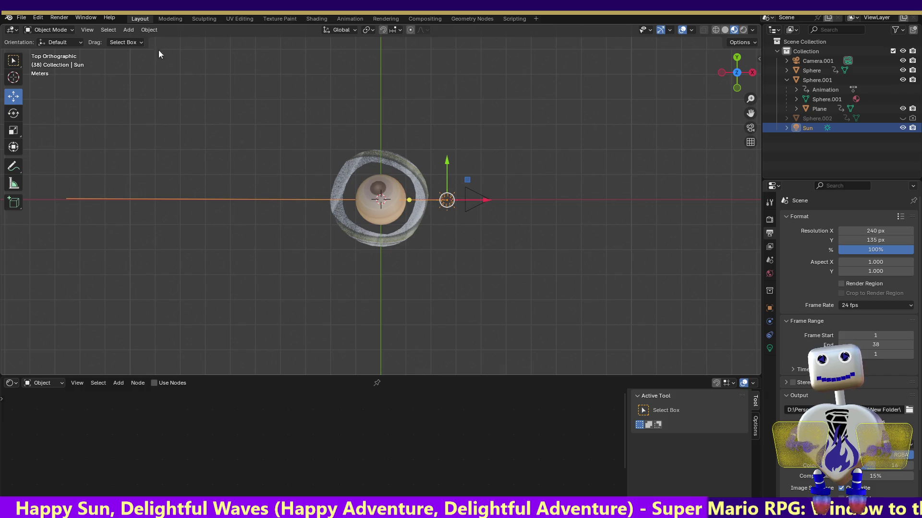
pyautogui.click(59, 17)
pyautogui.click(55, 27)
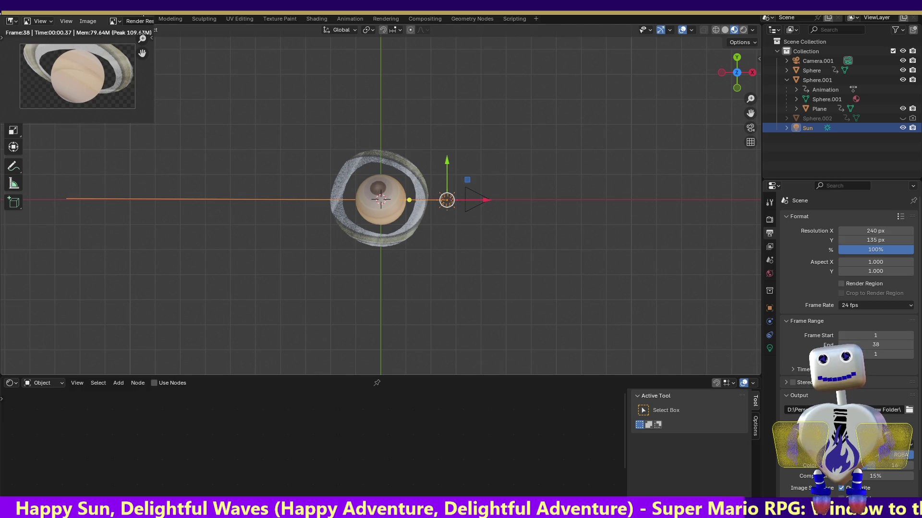
# Select the camera, move it about 3 m along X and render a test image.
pyautogui.press('Escape')
pyautogui.click(474, 192)
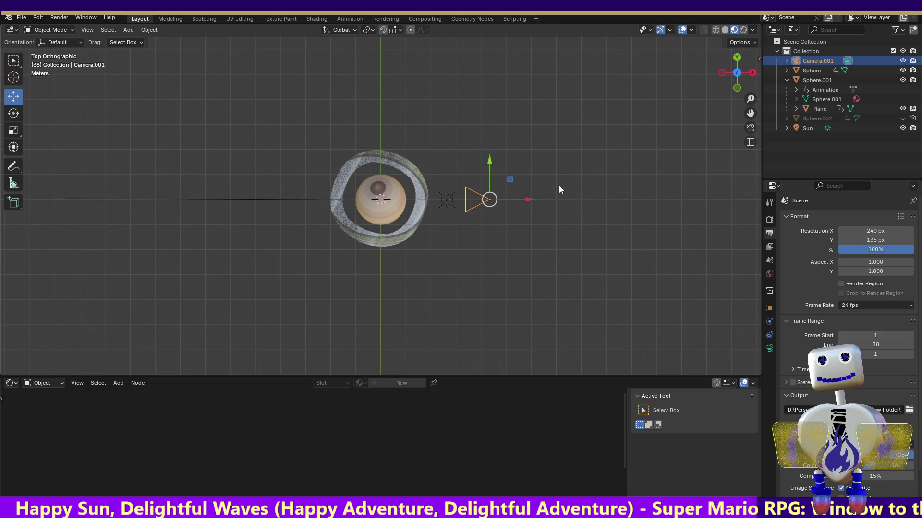
pyautogui.moveTo(524, 200); pyautogui.dragTo(600, 207)
pyautogui.click(62, 17)
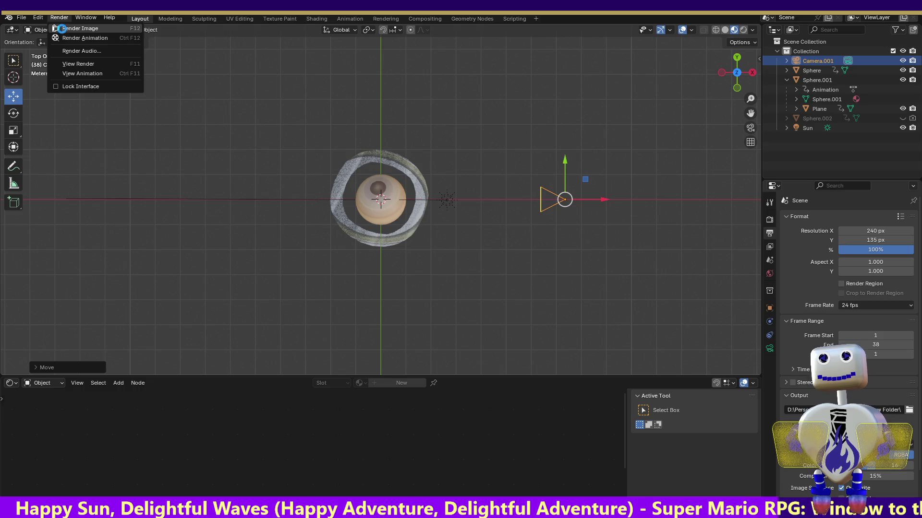
pyautogui.click(62, 28)
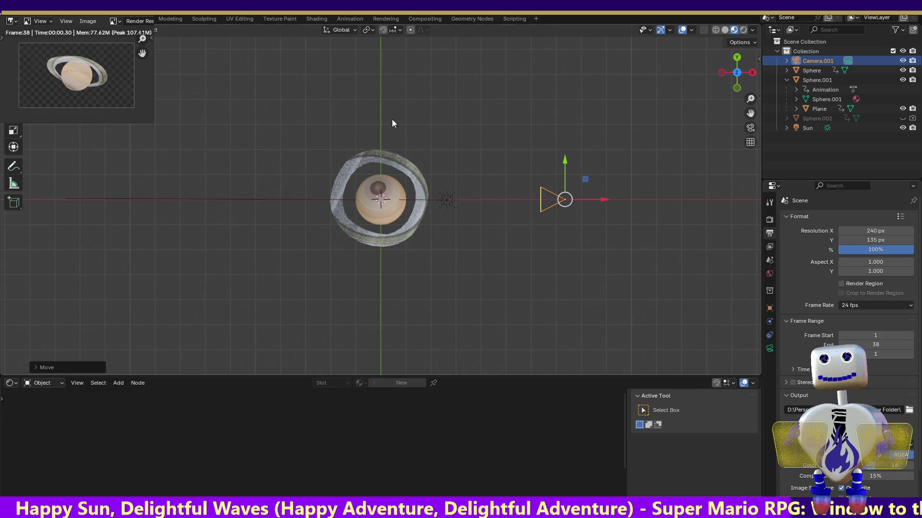
# Slide the camera left along X in two nudges, rendering a test image after each.
pyautogui.click(594, 198)
pyautogui.moveTo(600, 199); pyautogui.dragTo(573, 200)
pyautogui.click(60, 17)
pyautogui.click(60, 28)
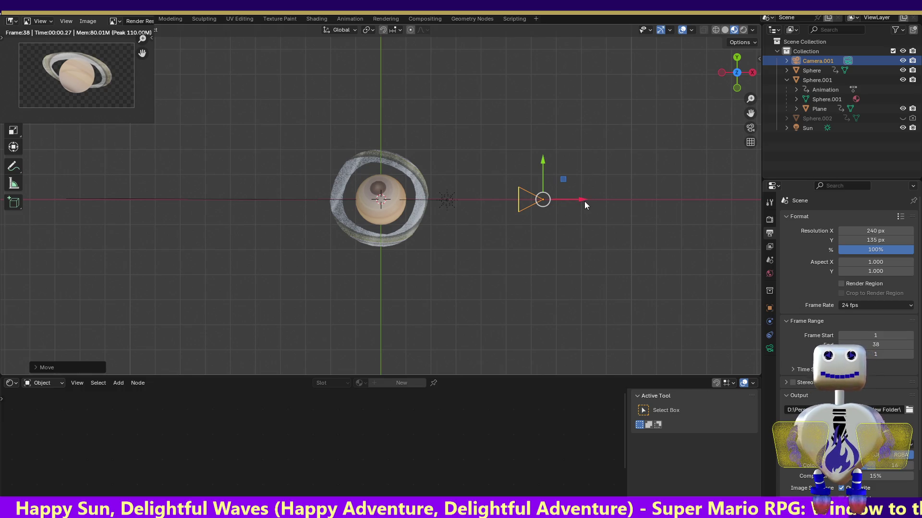
pyautogui.moveTo(584, 201); pyautogui.dragTo(537, 202)
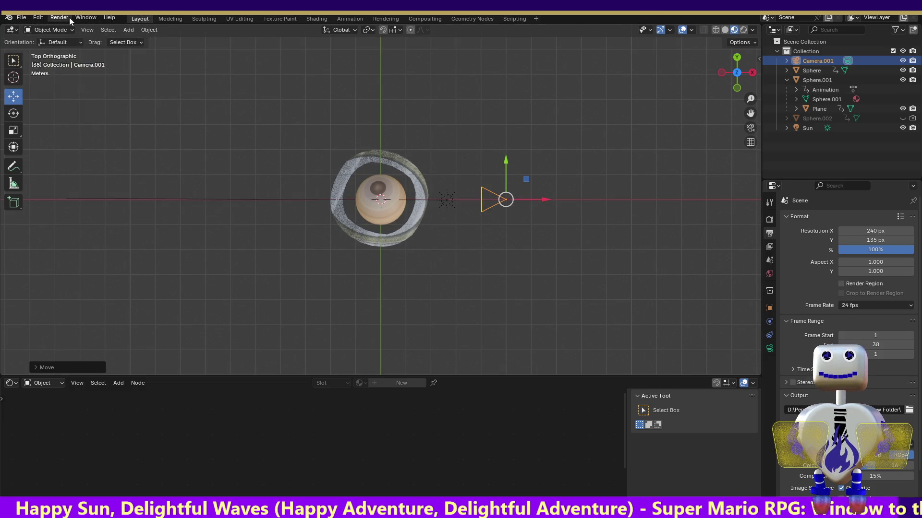
pyautogui.click(59, 17)
pyautogui.click(67, 28)
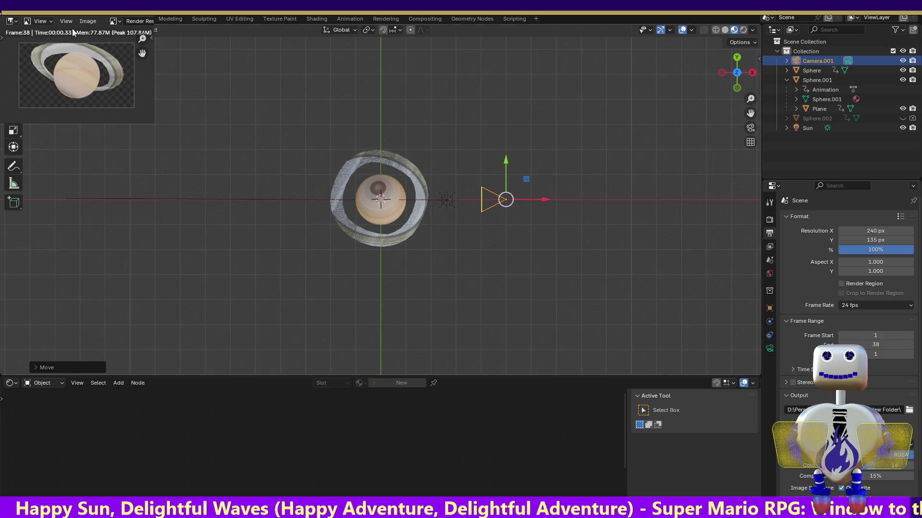
# Slide the camera back right along X and browse the Render menu.
pyautogui.click(542, 199)
pyautogui.moveTo(544, 200); pyautogui.dragTo(560, 202)
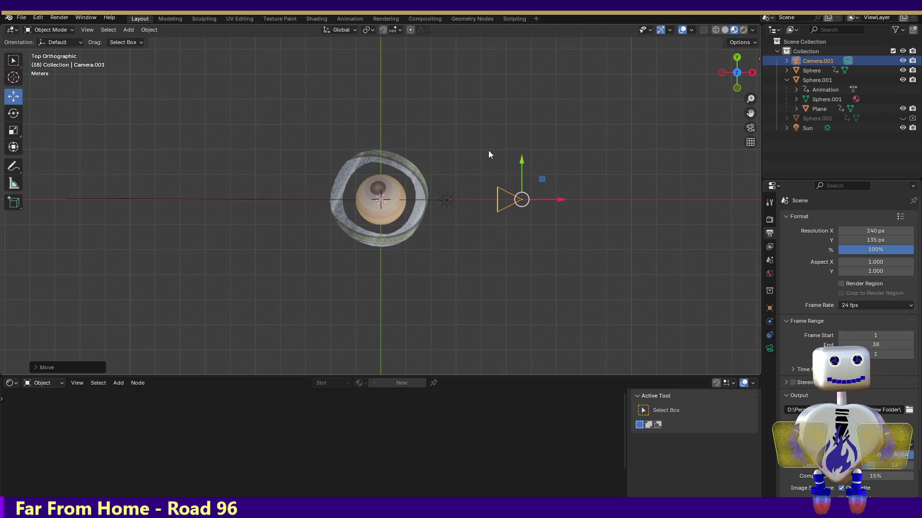
pyautogui.click(80, 18)
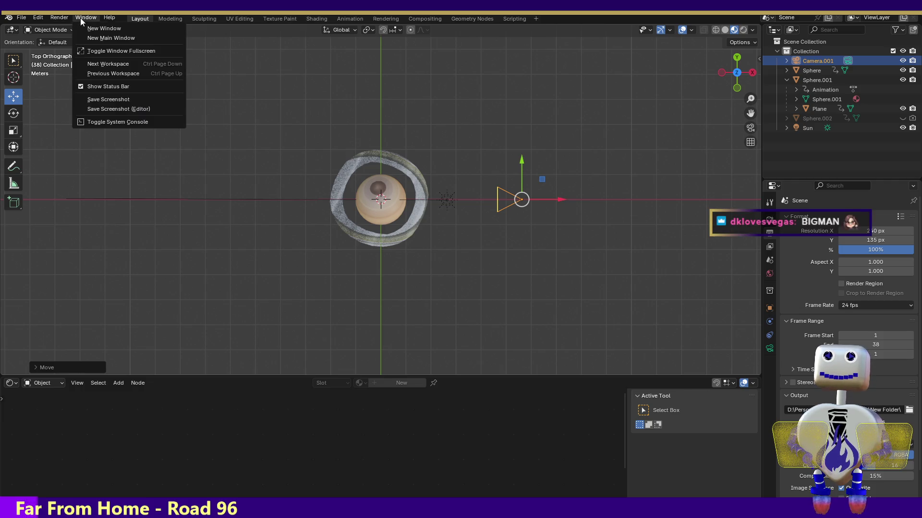
pyautogui.moveTo(65, 22)
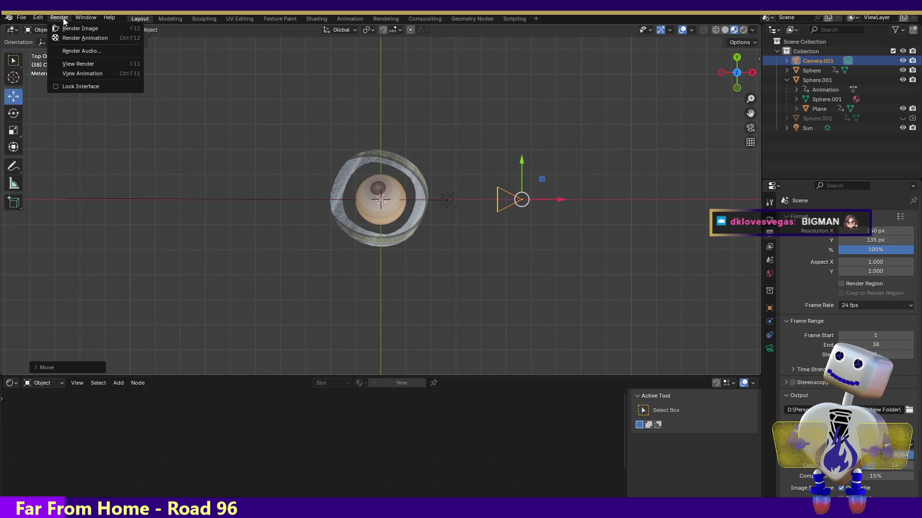
pyautogui.click(62, 18)
pyautogui.click(63, 18)
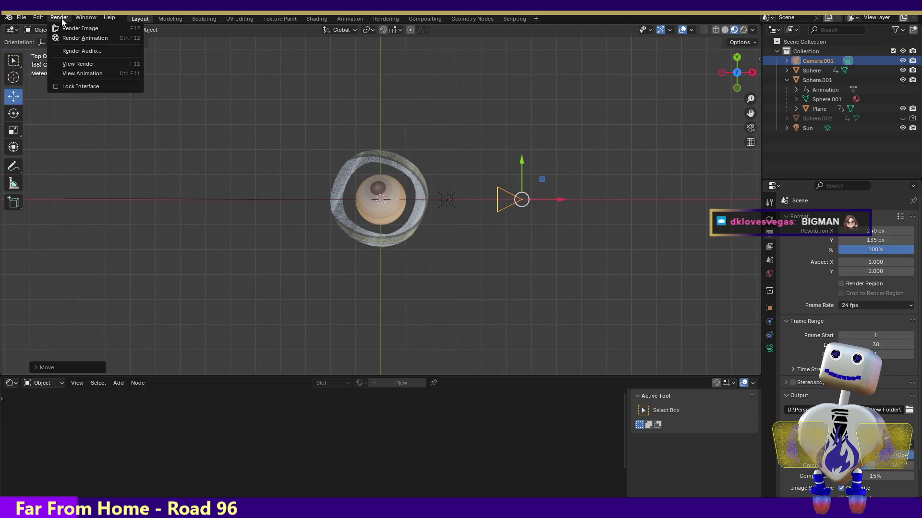
pyautogui.moveTo(79, 24)
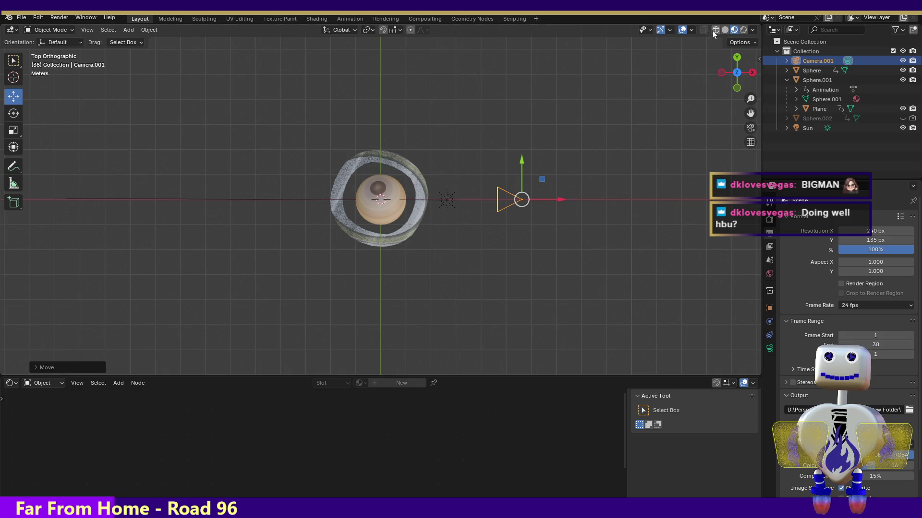
# Compare top and front orthographic views, then render a test image of the planet.
pyautogui.moveTo(736, 89); pyautogui.dragTo(738, 92)
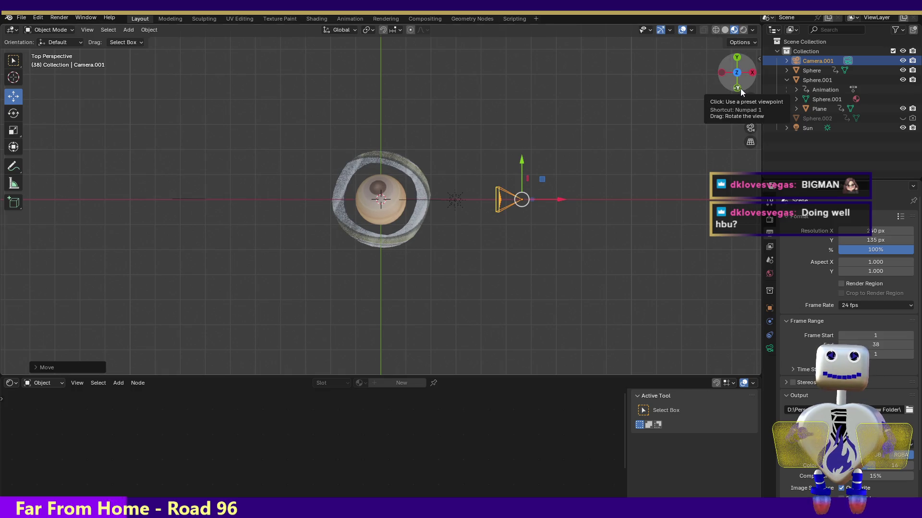
pyautogui.click(739, 89)
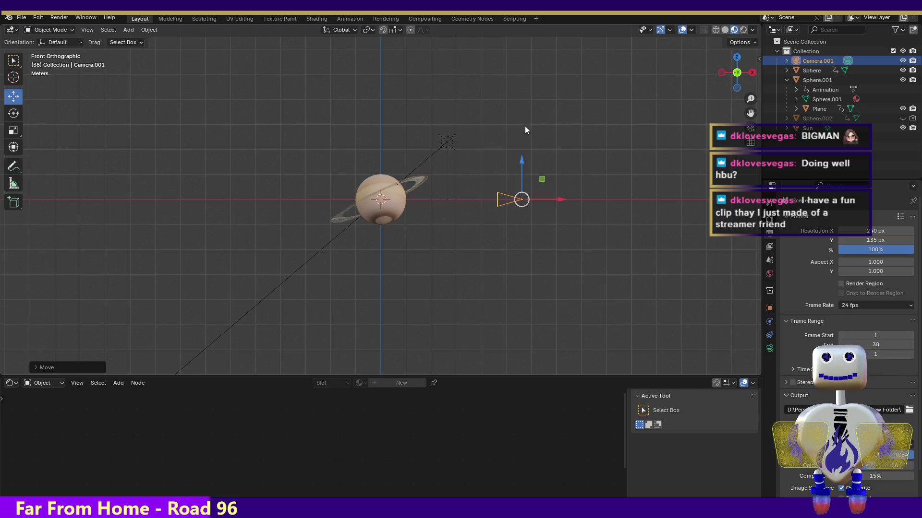
pyautogui.click(737, 58)
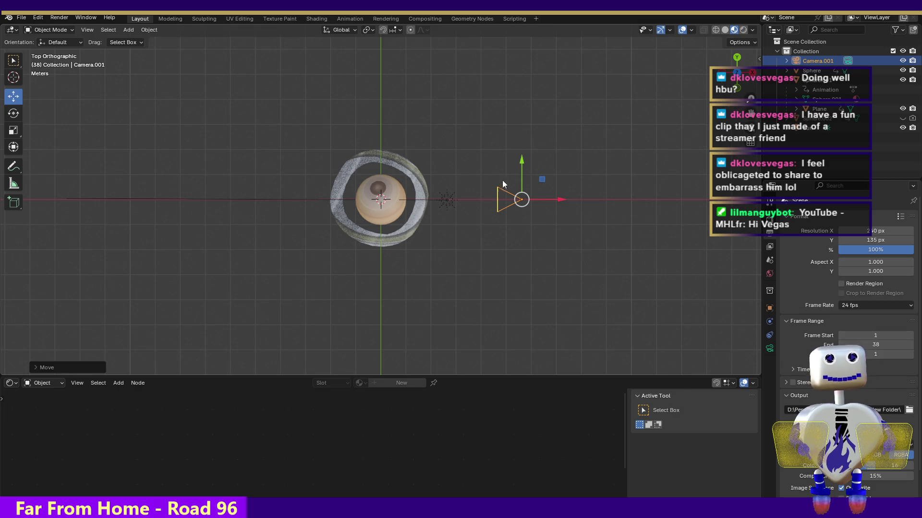
pyautogui.click(735, 92)
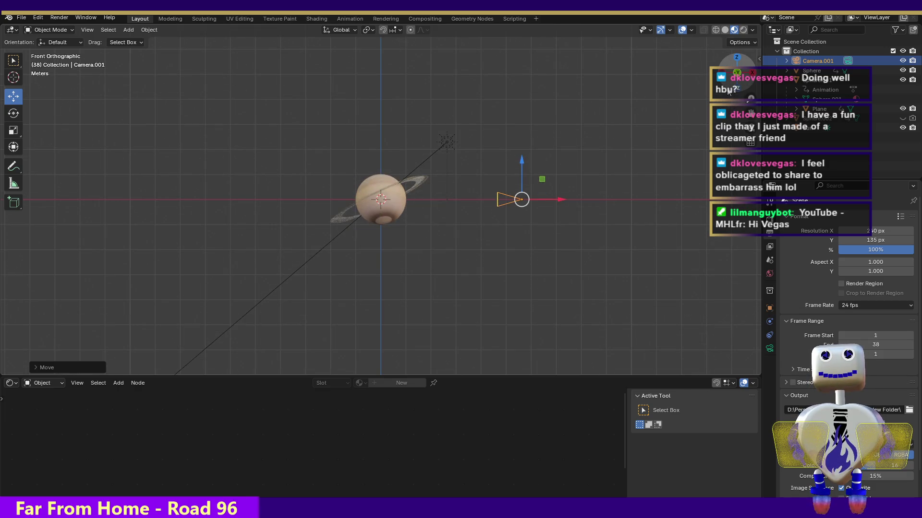
pyautogui.click(52, 18)
pyautogui.click(54, 25)
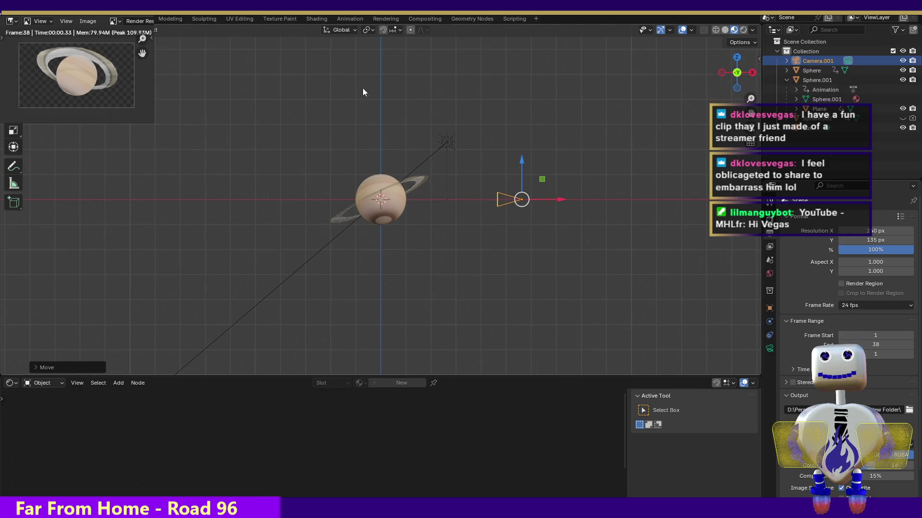
# Shift the camera slightly right, confirm with a test render, then render the full animation.
pyautogui.click(558, 200)
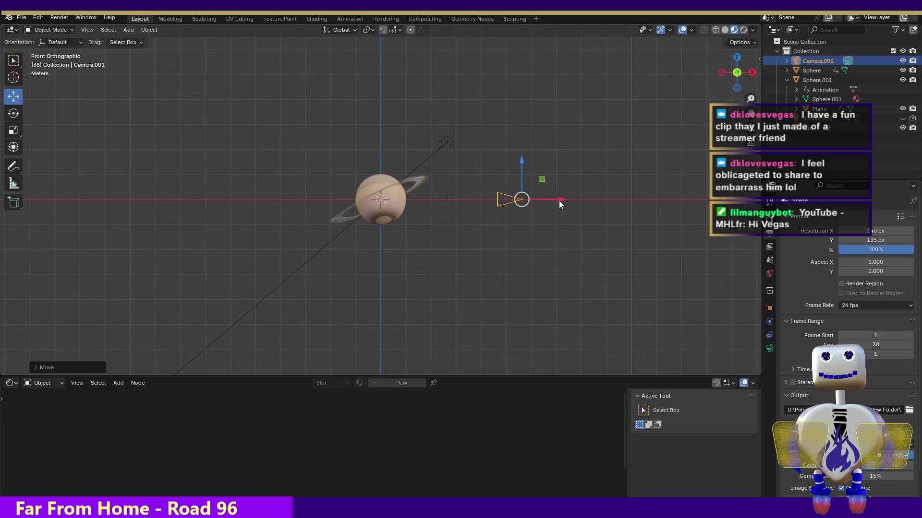
pyautogui.moveTo(558, 201); pyautogui.dragTo(563, 200)
pyautogui.click(59, 17)
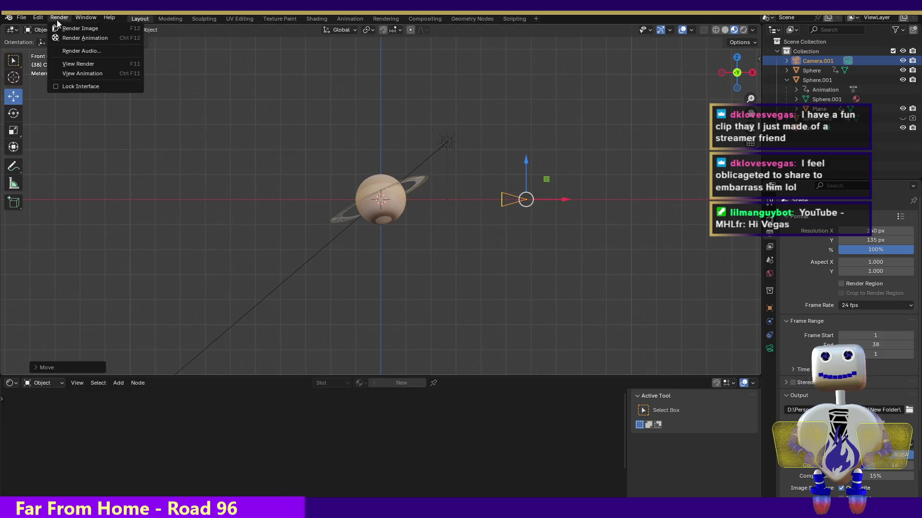
pyautogui.click(58, 27)
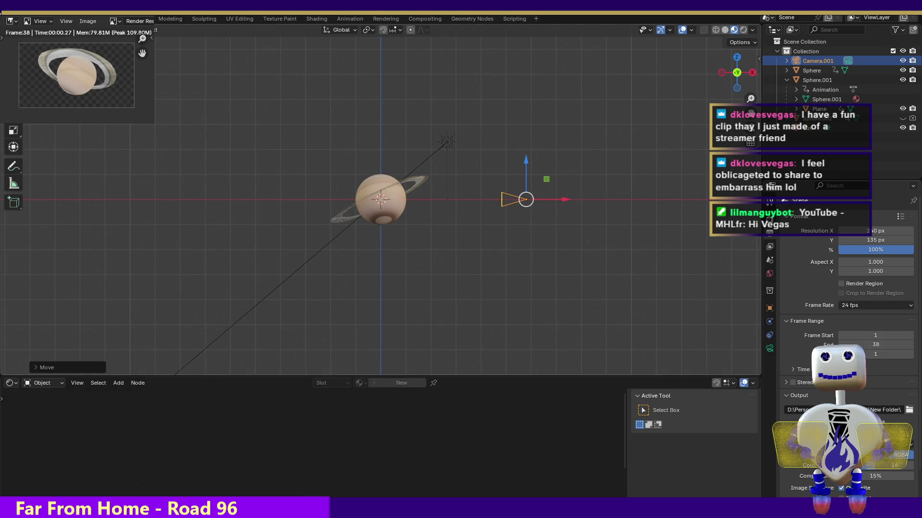
pyautogui.click(61, 18)
pyautogui.click(64, 35)
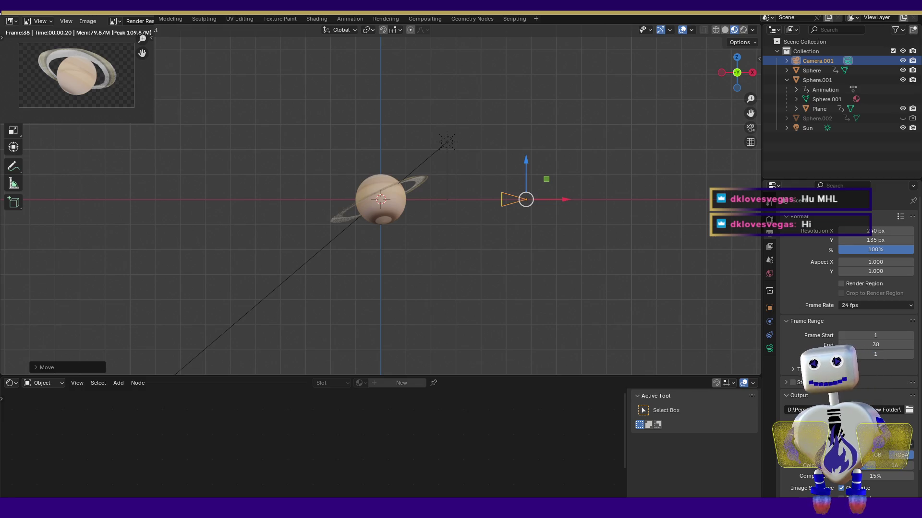
pyautogui.hotkey('alt', 'Tab')
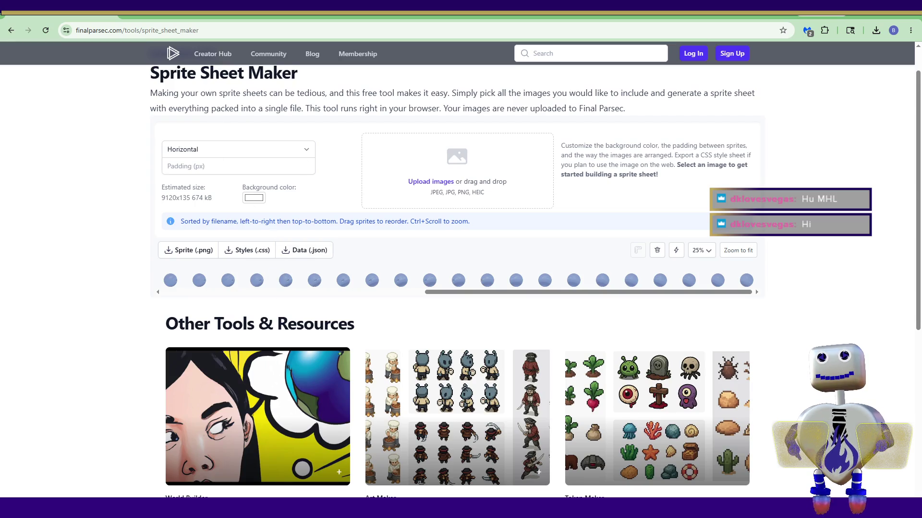
# Load the pasted Twitch clip in a new tab and watch it fullscreen, replaying it once.
pyautogui.hotkey('ctrl', 't')
pyautogui.write('https://www.twitch.tv/iamnahmu/clip/AmericanScarySlothTooSpicy-xbUvRu6sCu5e7eIT')
pyautogui.press('Return')
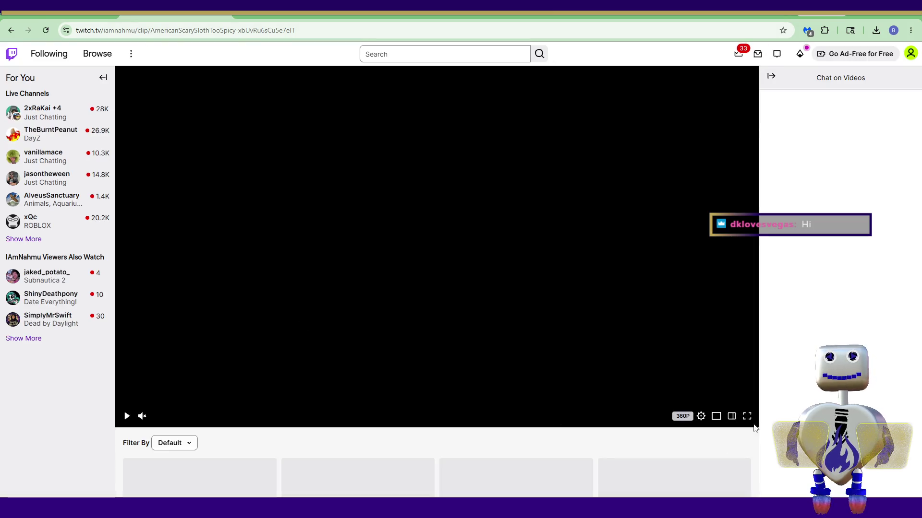
pyautogui.click(747, 417)
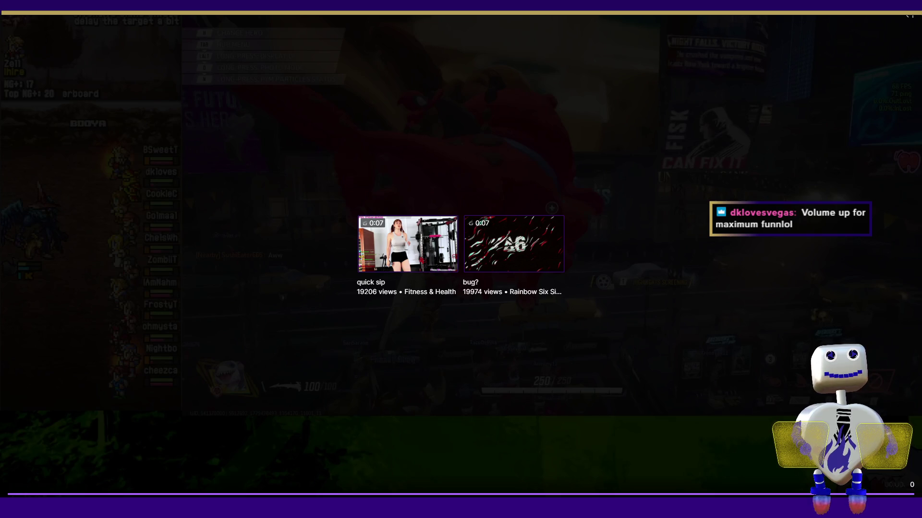
pyautogui.click(15, 505)
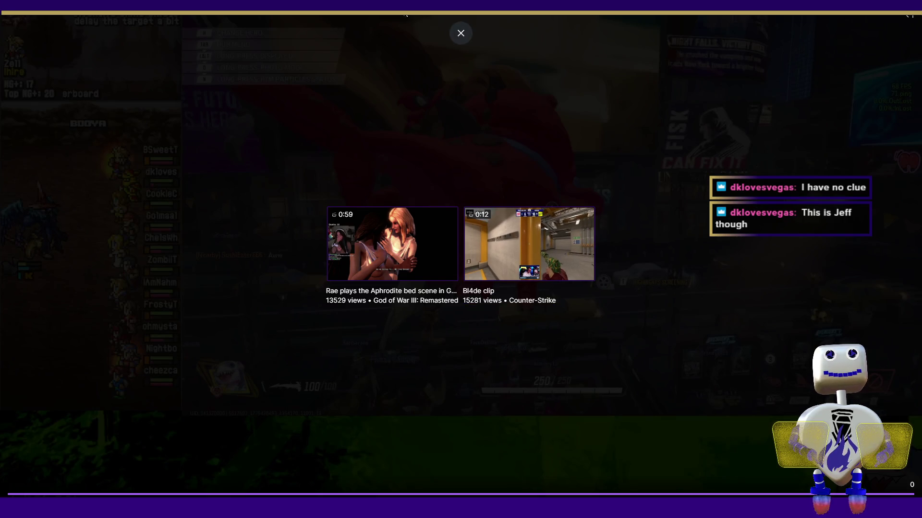
pyautogui.click(461, 32)
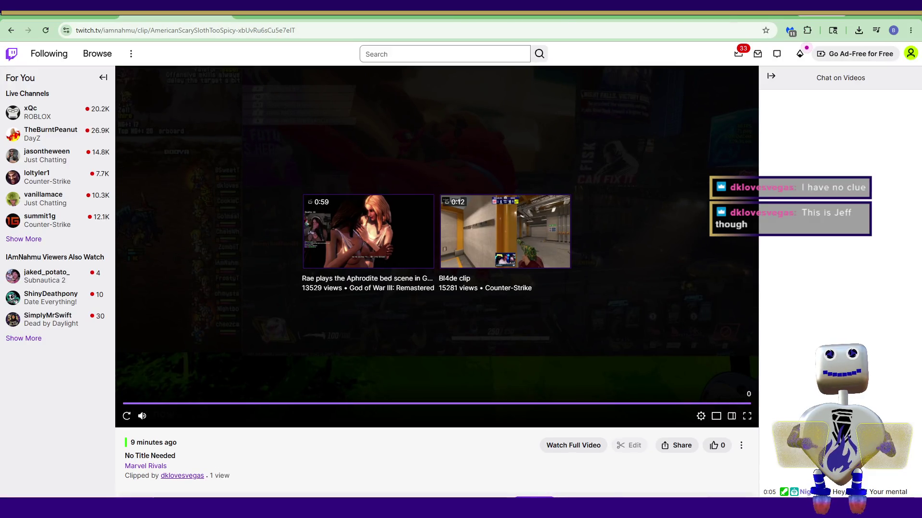
pyautogui.click(222, 14)
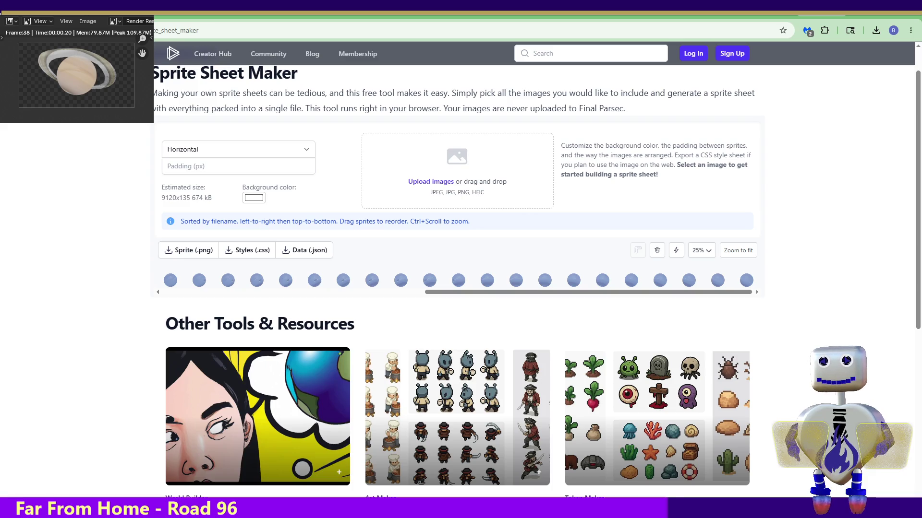
# Reload to clear the sheet, add the 38 planet PNGs, and set the layout to Horizontal.
pyautogui.moveTo(77, 75)
pyautogui.mouseDown()
pyautogui.moveTo(355, 399)
pyautogui.moveTo(418, 182)
pyautogui.mouseUp()
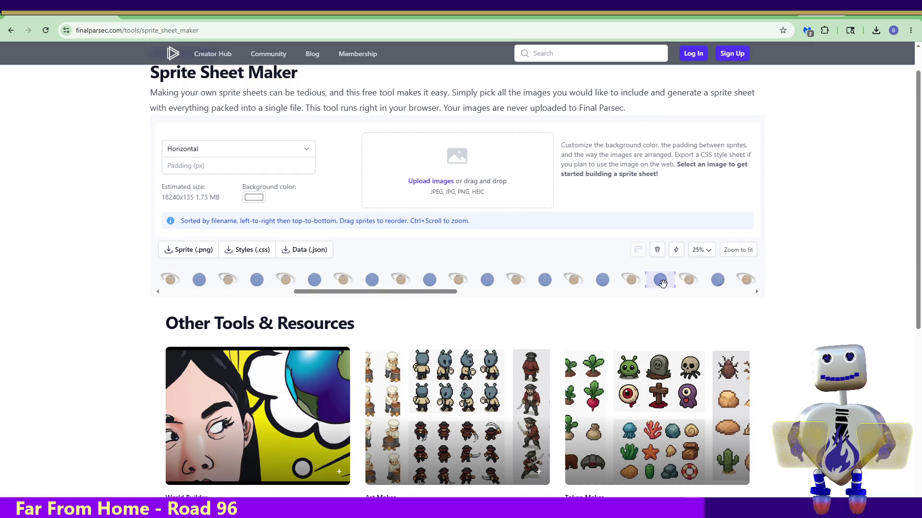
pyautogui.click(45, 30)
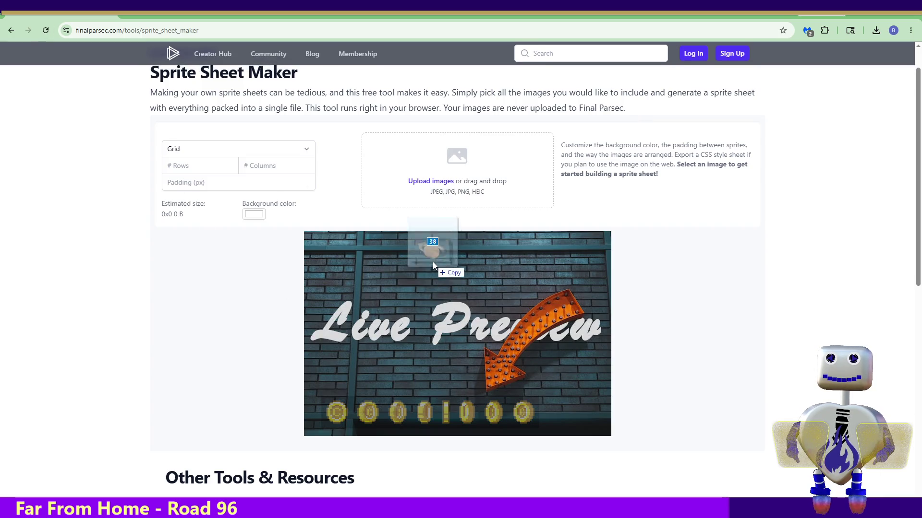
pyautogui.moveTo(440, 262); pyautogui.dragTo(446, 191)
pyautogui.scroll(-1, 433, 190)
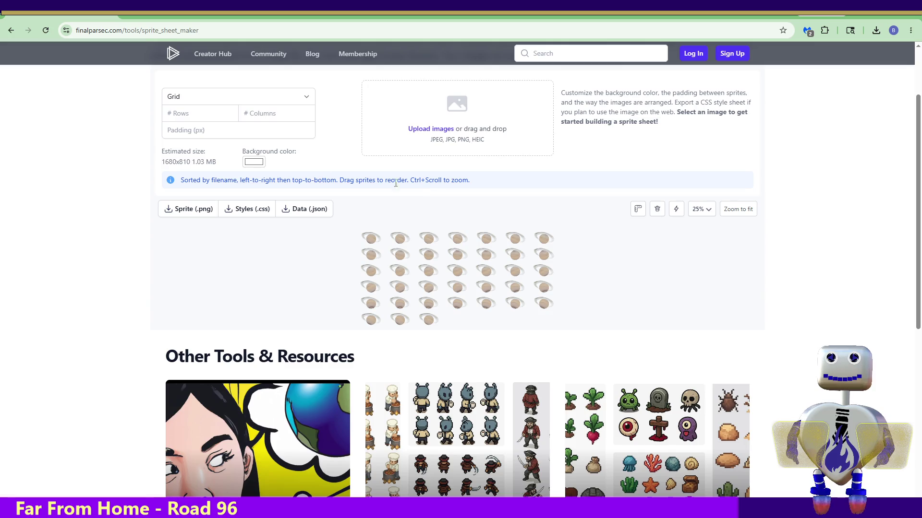
pyautogui.click(214, 102)
pyautogui.click(214, 125)
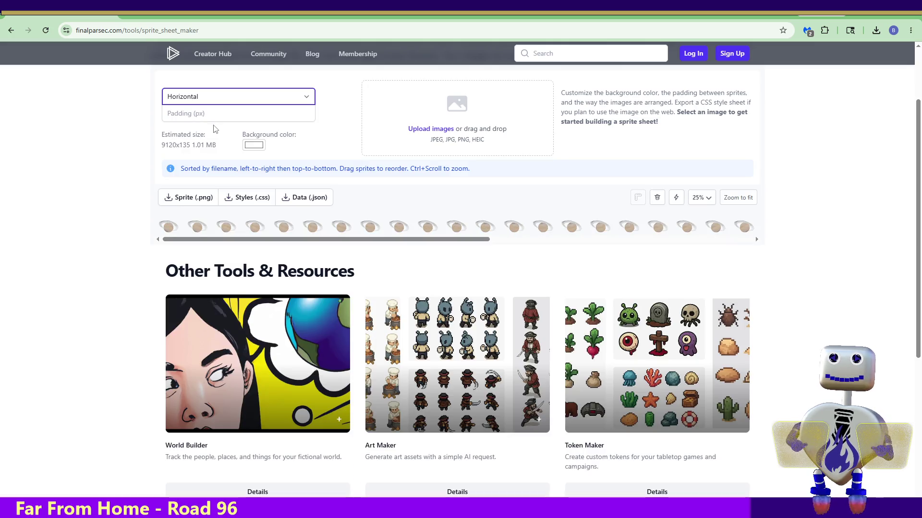
pyautogui.moveTo(313, 242)
pyautogui.mouseDown()
pyautogui.moveTo(522, 262)
pyautogui.moveTo(667, 260)
pyautogui.moveTo(169, 229)
pyautogui.mouseUp()
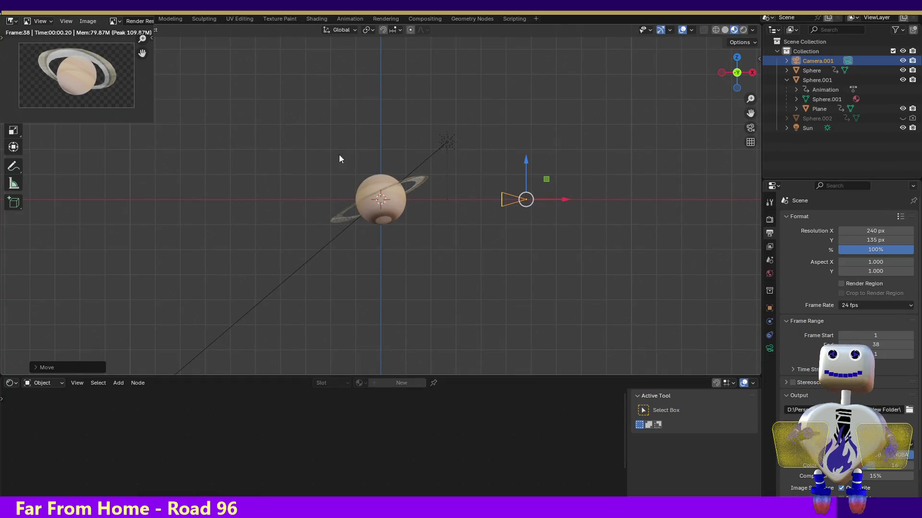
# Select Sphere.001 in the Animation workspace, pick its frame-38 rotation keys and scrub to frame 40.
pyautogui.click(383, 180)
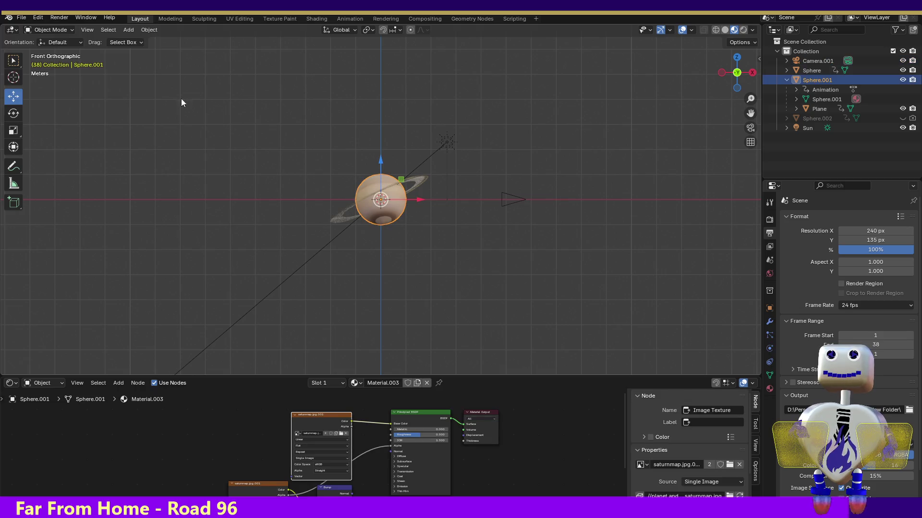
pyautogui.click(346, 18)
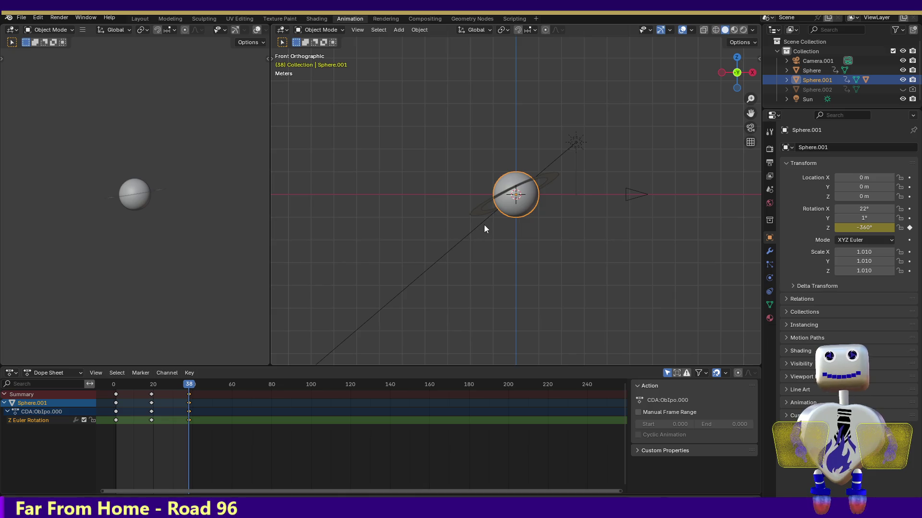
pyautogui.click(188, 397)
pyautogui.moveTo(188, 386)
pyautogui.mouseDown()
pyautogui.moveTo(147, 386)
pyautogui.moveTo(587, 399)
pyautogui.moveTo(212, 382)
pyautogui.moveTo(193, 384)
pyautogui.moveTo(303, 388)
pyautogui.moveTo(133, 403)
pyautogui.moveTo(280, 413)
pyautogui.moveTo(189, 412)
pyautogui.mouseUp()
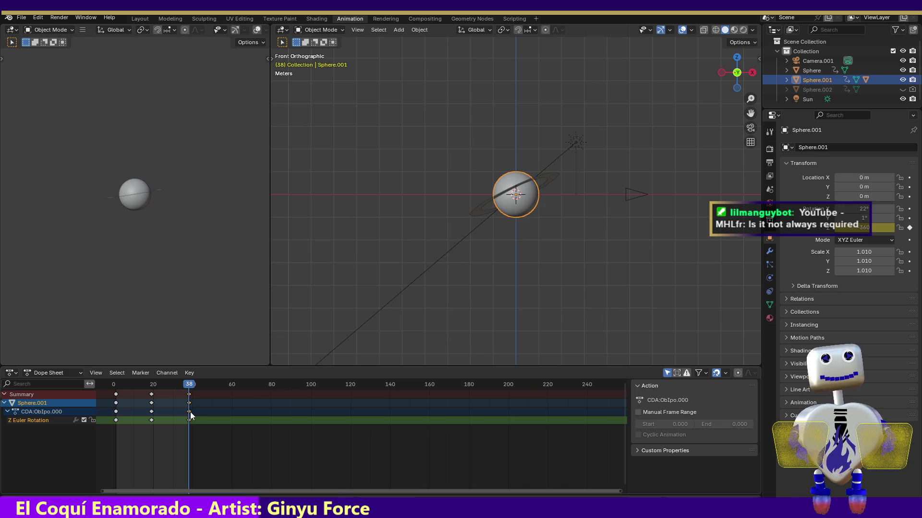
pyautogui.click(192, 387)
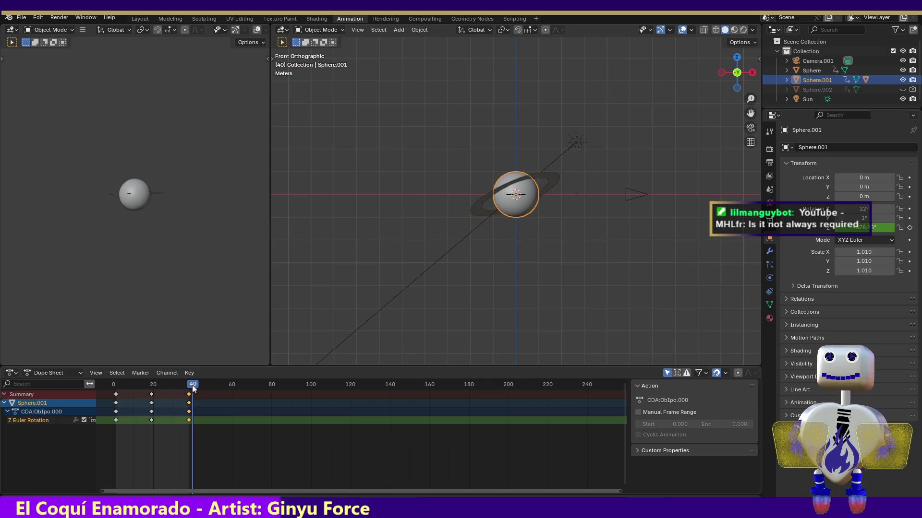
# Box-select the rotation keyframes and scrub out to frame 77 to watch the spin continue.
pyautogui.moveTo(193, 387)
pyautogui.mouseDown()
pyautogui.moveTo(204, 386)
pyautogui.moveTo(176, 387)
pyautogui.moveTo(296, 400)
pyautogui.moveTo(157, 398)
pyautogui.moveTo(212, 399)
pyautogui.moveTo(189, 398)
pyautogui.mouseUp()
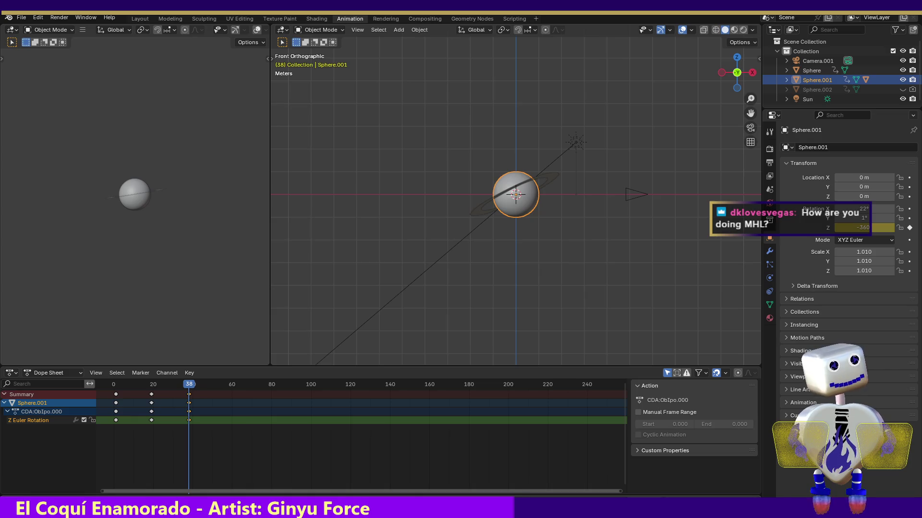
pyautogui.moveTo(264, 489); pyautogui.dragTo(191, 392)
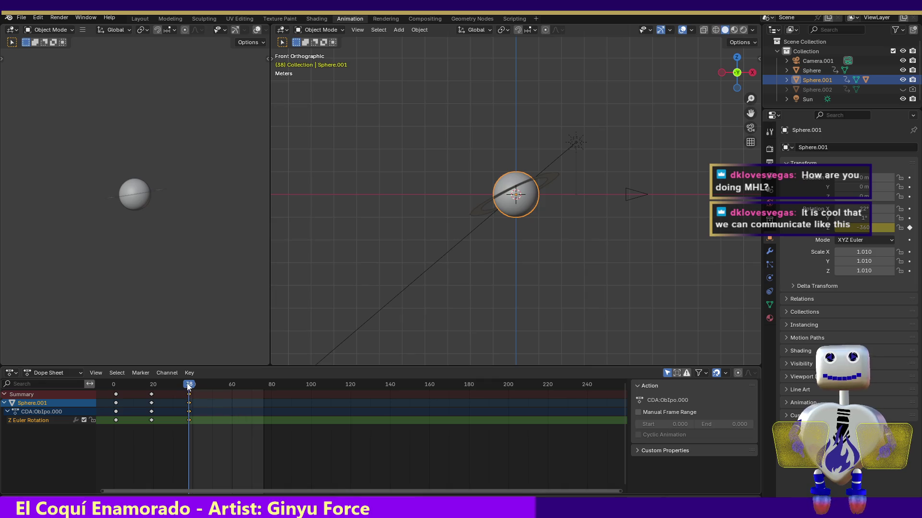
pyautogui.moveTo(188, 388)
pyautogui.mouseDown()
pyautogui.moveTo(261, 391)
pyautogui.moveTo(189, 393)
pyautogui.mouseUp()
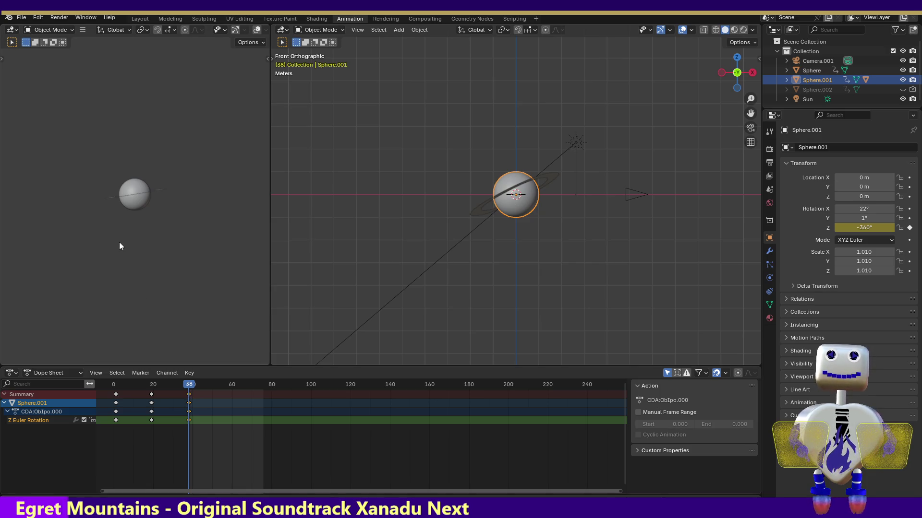
pyautogui.moveTo(190, 387); pyautogui.dragTo(267, 390)
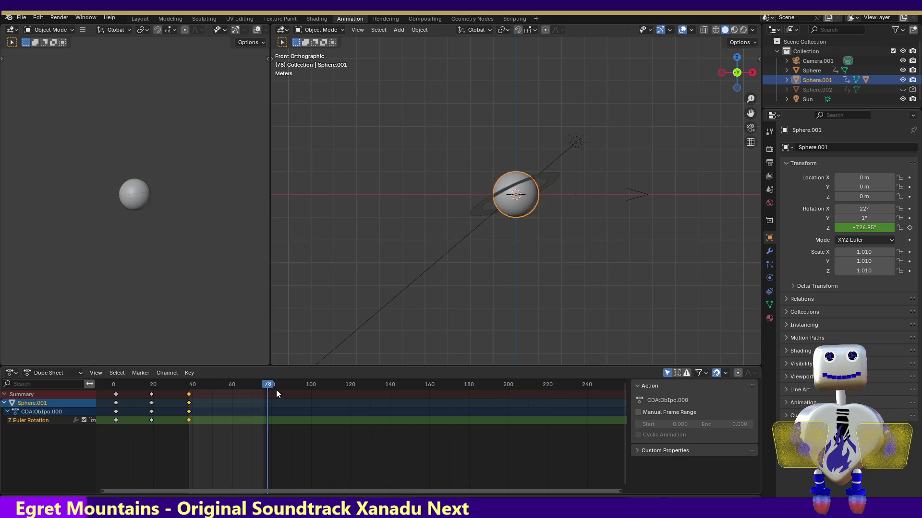
# Browse the File and neighbouring menus for the rendering commands.
pyautogui.click(27, 18)
pyautogui.moveTo(39, 18)
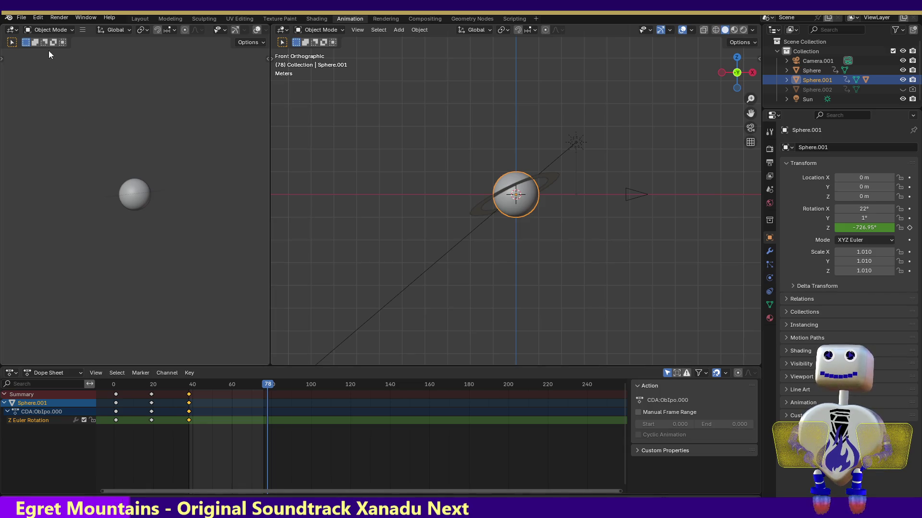
pyautogui.click(42, 19)
# Render the animation, stopping it with Esc at frame 76, then scrub back through the frames.
pyautogui.moveTo(30, 17)
pyautogui.moveTo(59, 17)
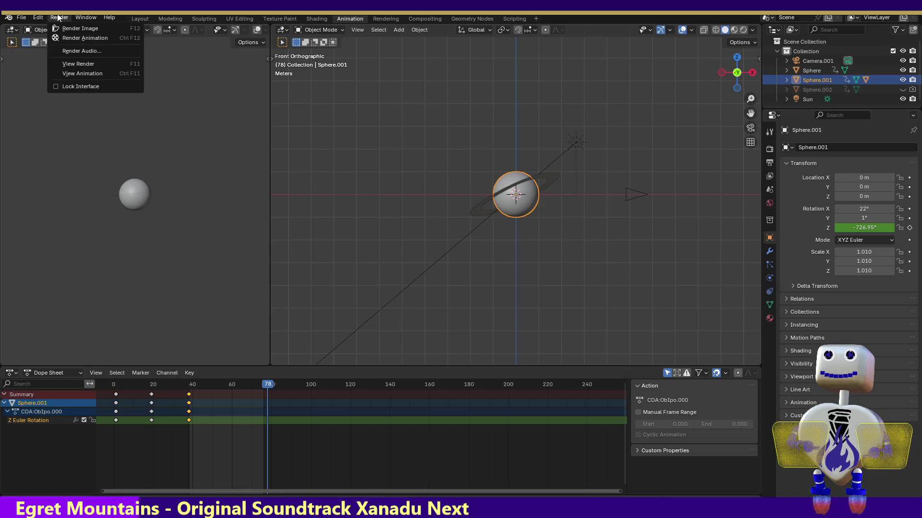
pyautogui.click(72, 38)
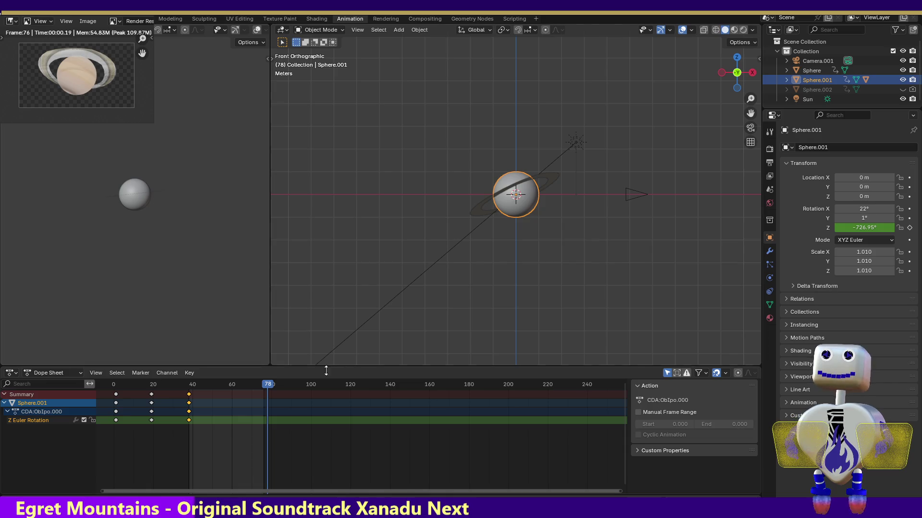
pyautogui.press('Escape')
pyautogui.moveTo(269, 388)
pyautogui.mouseDown()
pyautogui.moveTo(185, 384)
pyautogui.moveTo(264, 392)
pyautogui.moveTo(188, 393)
pyautogui.moveTo(264, 405)
pyautogui.mouseUp()
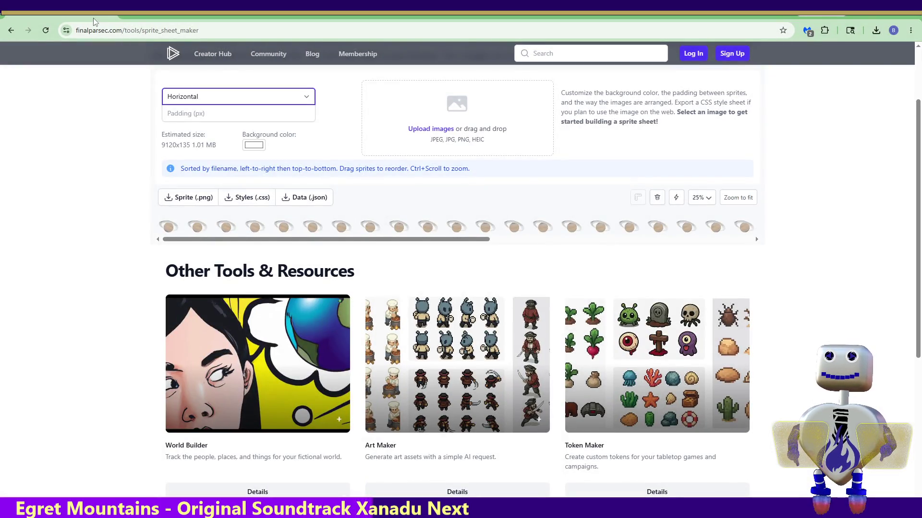
# Reload the sprite sheet maker and set the sprite layout to Horizontal.
pyautogui.click(42, 32)
pyautogui.click(229, 97)
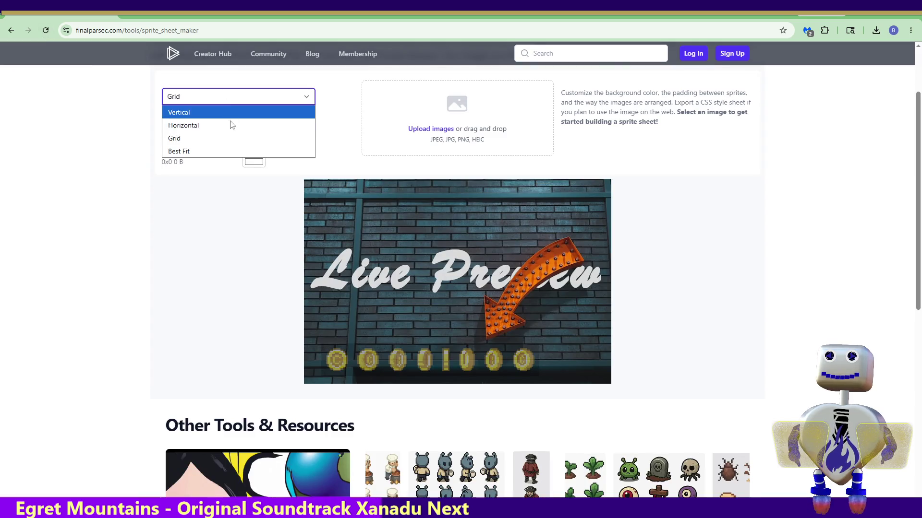
pyautogui.click(230, 122)
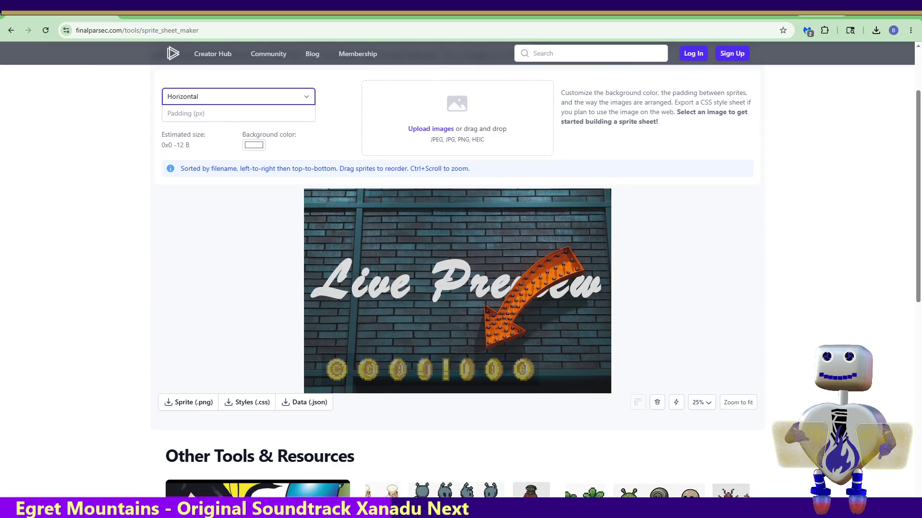
# Drop in the 39 rendered sphere frames to build the 9360x135 horizontal strip.
pyautogui.moveTo(921, 144); pyautogui.dragTo(438, 126)
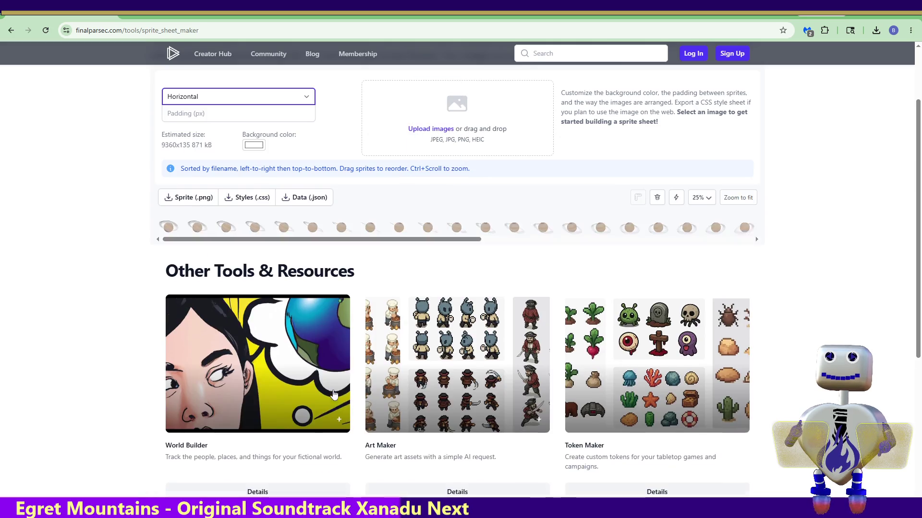
pyautogui.scroll(1, 326, 413)
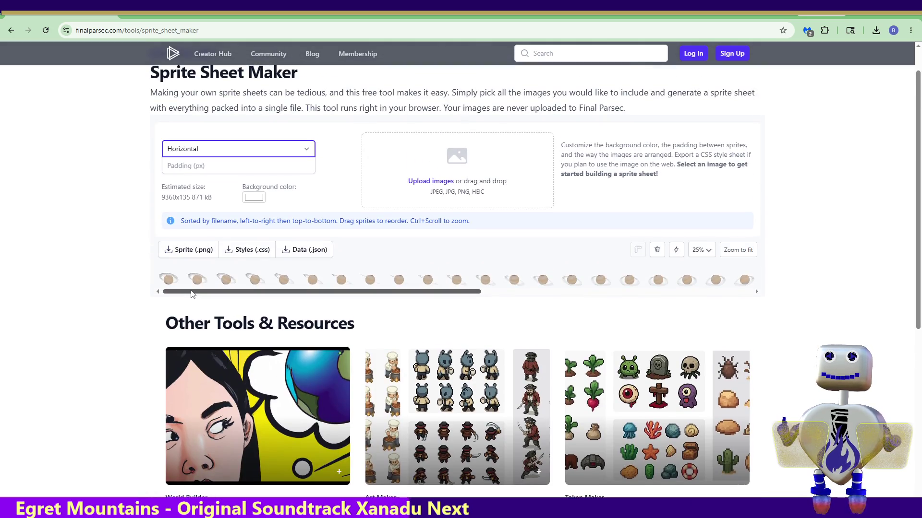
pyautogui.moveTo(191, 291)
pyautogui.mouseDown()
pyautogui.moveTo(199, 300)
pyautogui.moveTo(318, 309)
pyautogui.moveTo(493, 310)
pyautogui.moveTo(172, 300)
pyautogui.moveTo(637, 311)
pyautogui.mouseUp()
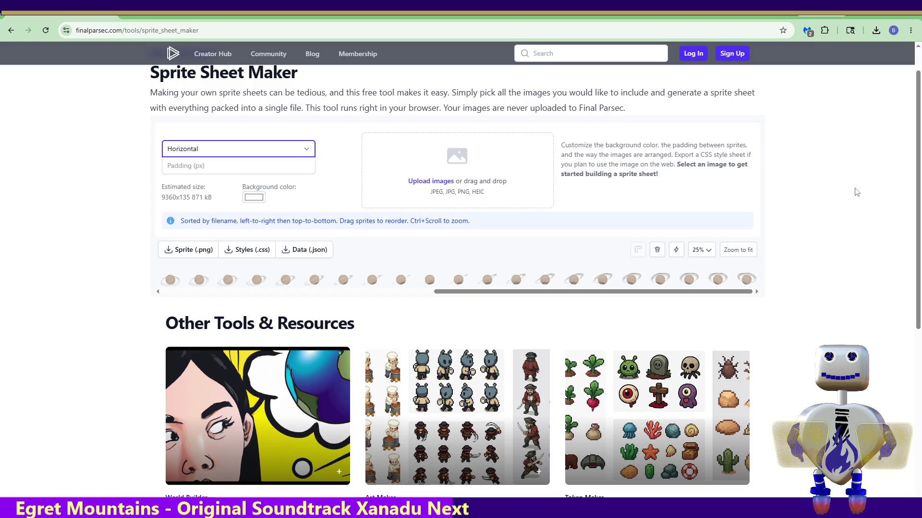
pyautogui.click(201, 251)
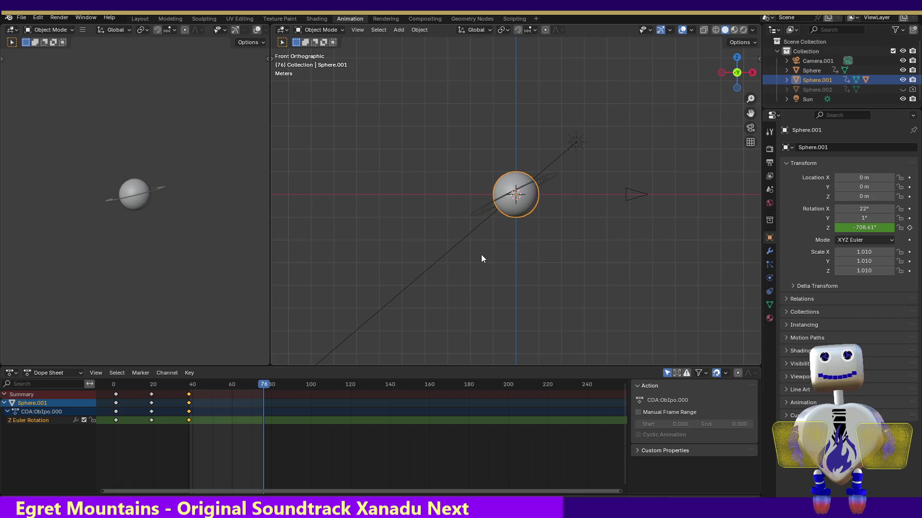
pyautogui.press('Down')
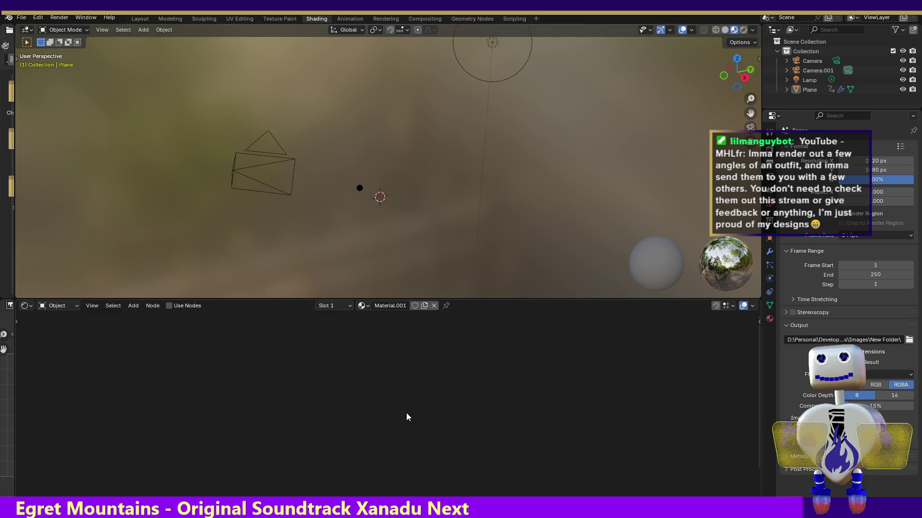
# Render a test image of the current frame, close it, and go to the Animation workspace.
pyautogui.click(59, 17)
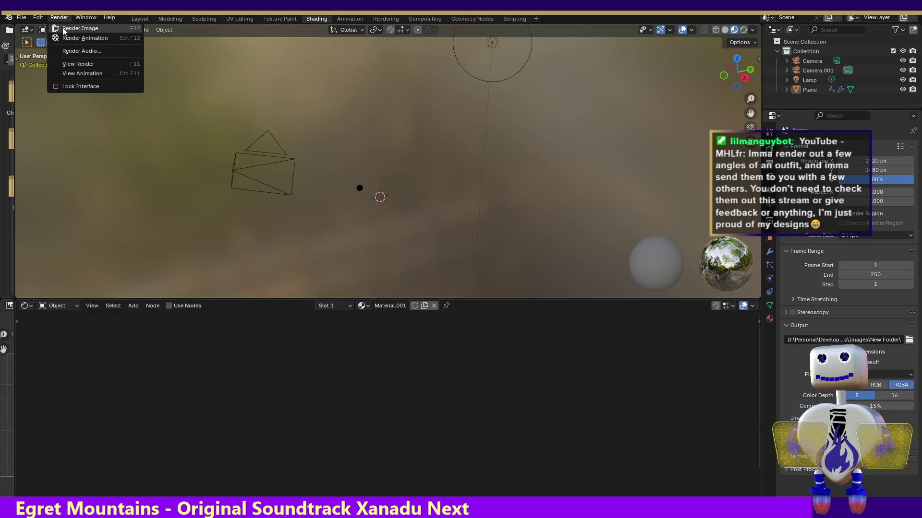
pyautogui.click(69, 28)
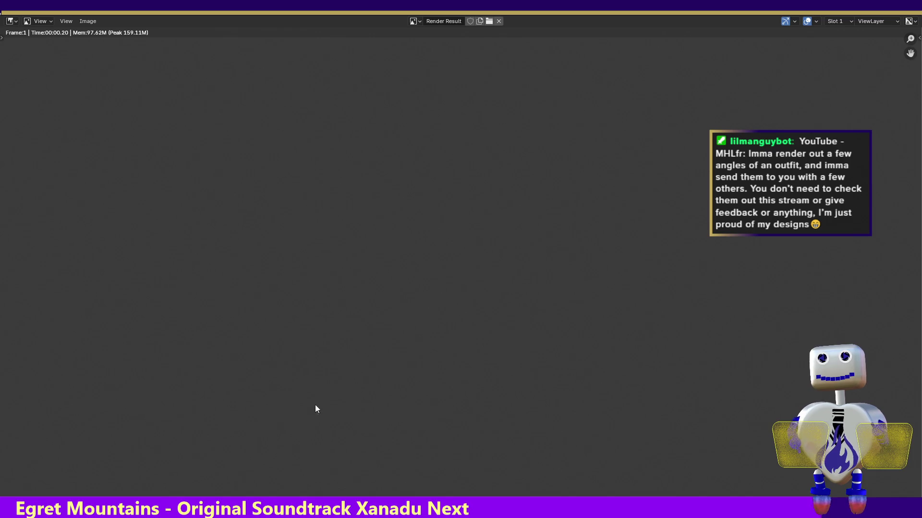
pyautogui.click(909, 17)
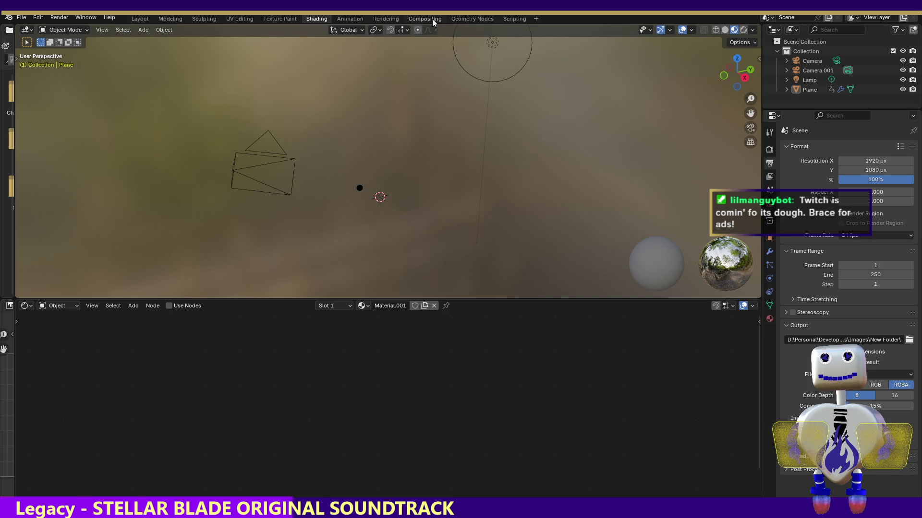
pyautogui.click(342, 19)
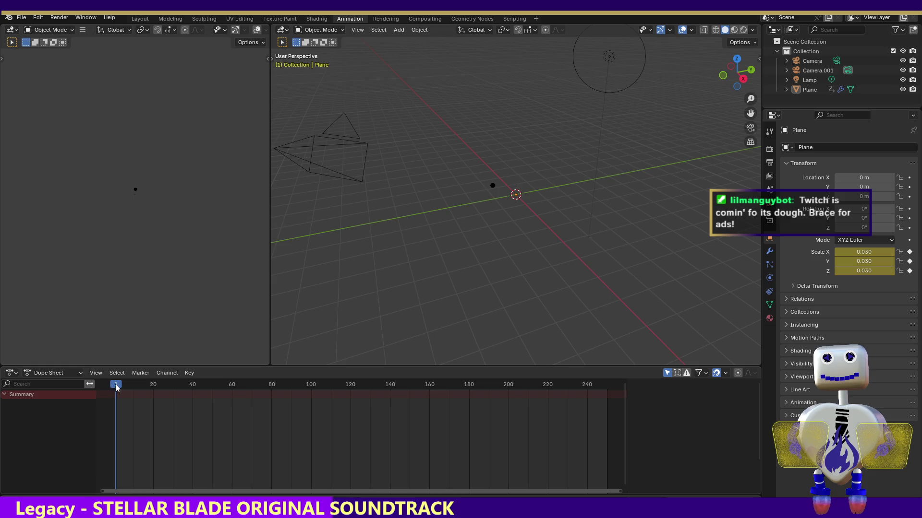
# Scrub the timeline to watch particles appear and test-render frame 46.
pyautogui.moveTo(116, 384)
pyautogui.mouseDown()
pyautogui.moveTo(398, 421)
pyautogui.moveTo(145, 394)
pyautogui.moveTo(206, 402)
pyautogui.mouseUp()
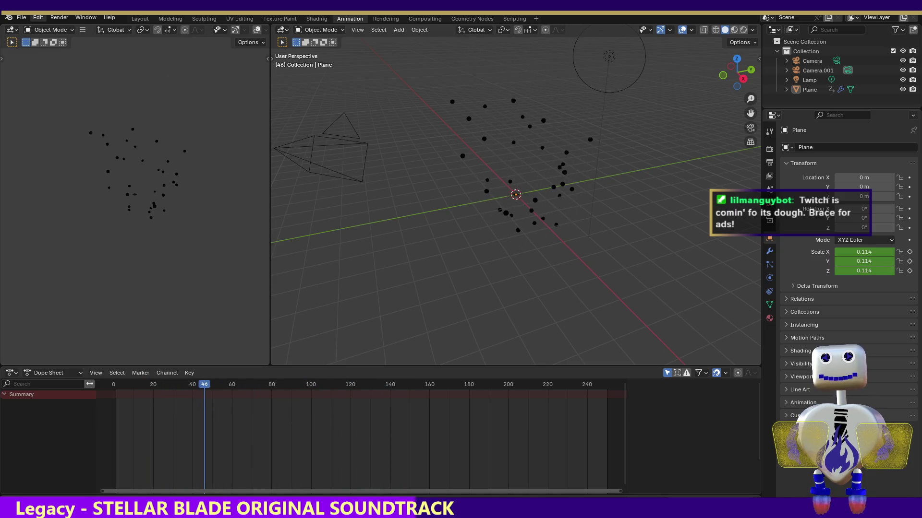
pyautogui.click(56, 19)
pyautogui.click(56, 29)
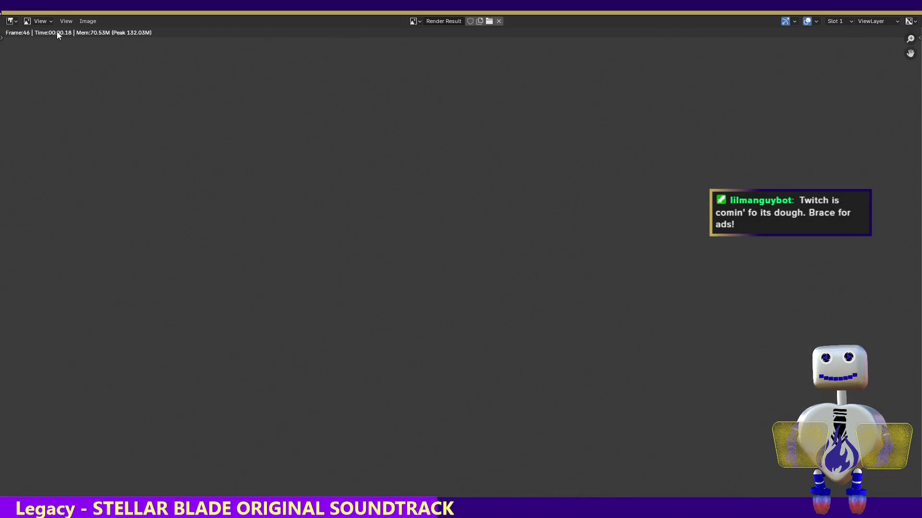
pyautogui.click(916, 17)
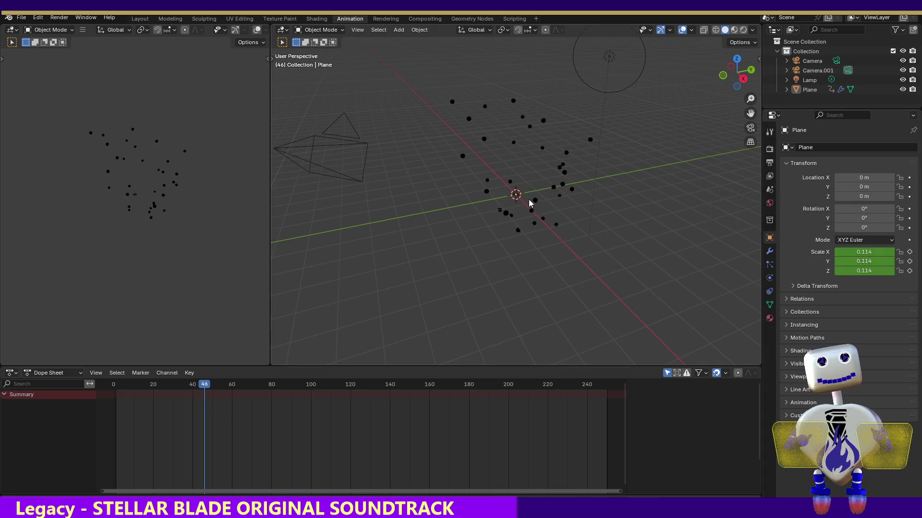
# Select the Plane and advance to frame 75 to see the particles spread wider.
pyautogui.click(515, 197)
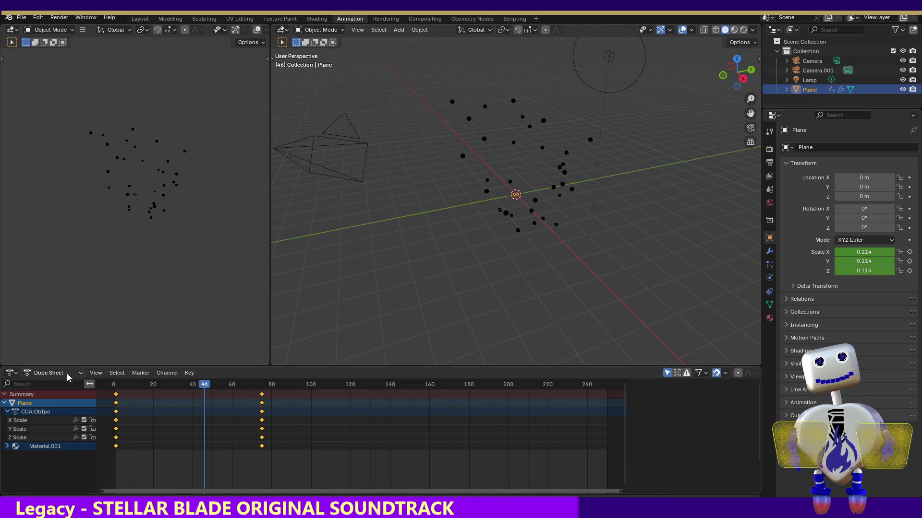
pyautogui.moveTo(205, 389); pyautogui.dragTo(261, 391)
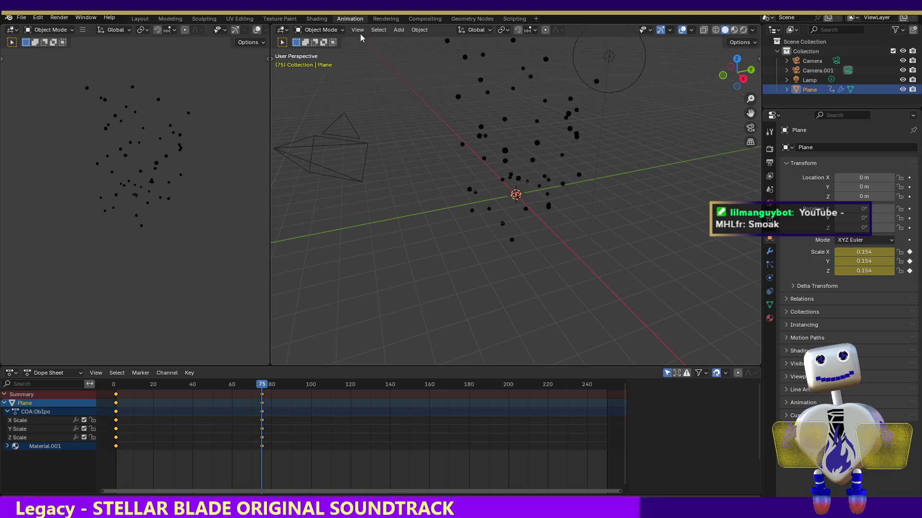
pyautogui.click(317, 18)
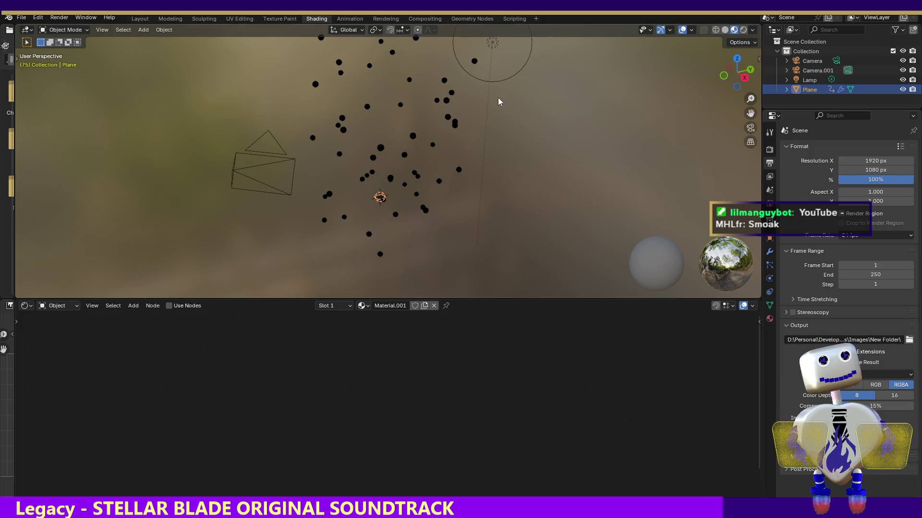
# Select the Lamp, then switch the selection to the Plane emitter.
pyautogui.click(491, 45)
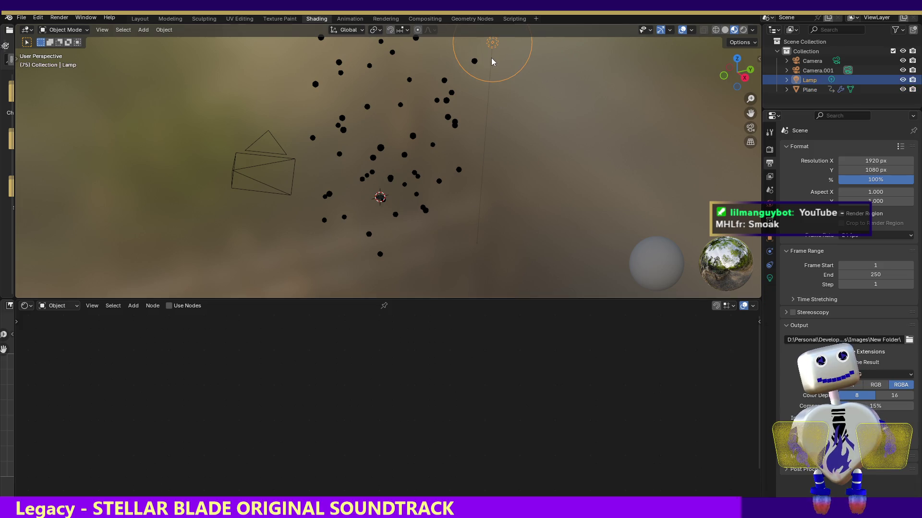
pyautogui.click(381, 198)
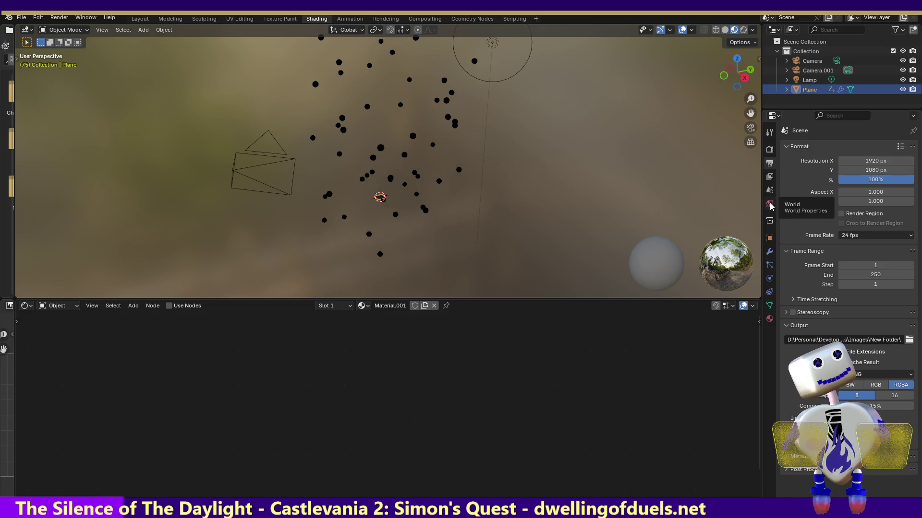
# Check the World, Output and View Layer tabs, then show the Plane's particle Source options.
pyautogui.click(770, 205)
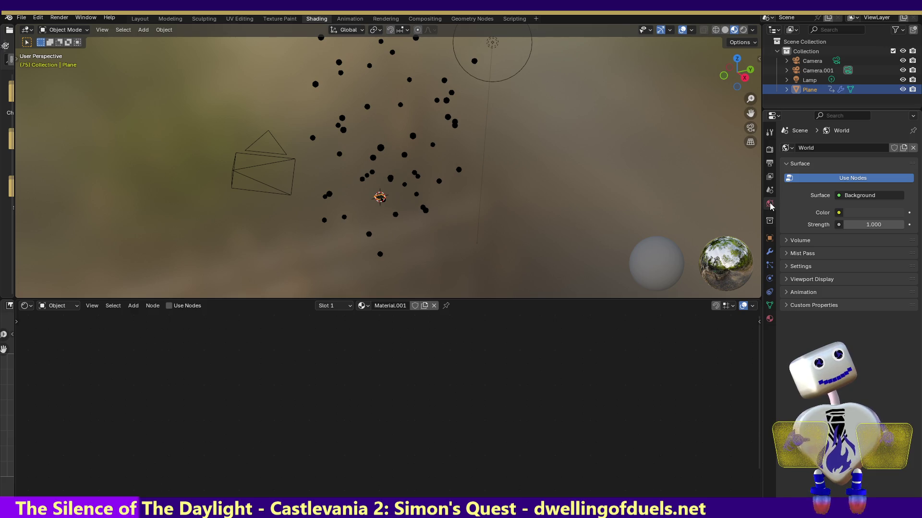
pyautogui.click(768, 170)
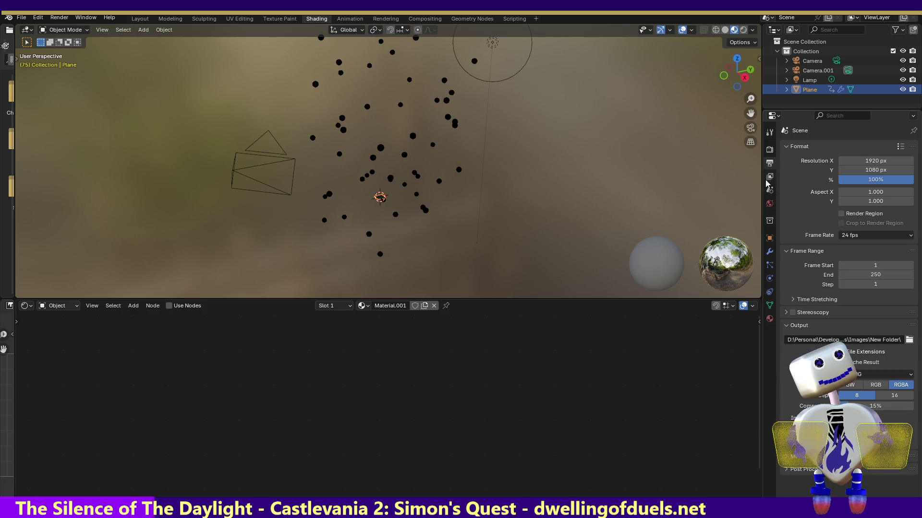
pyautogui.click(769, 178)
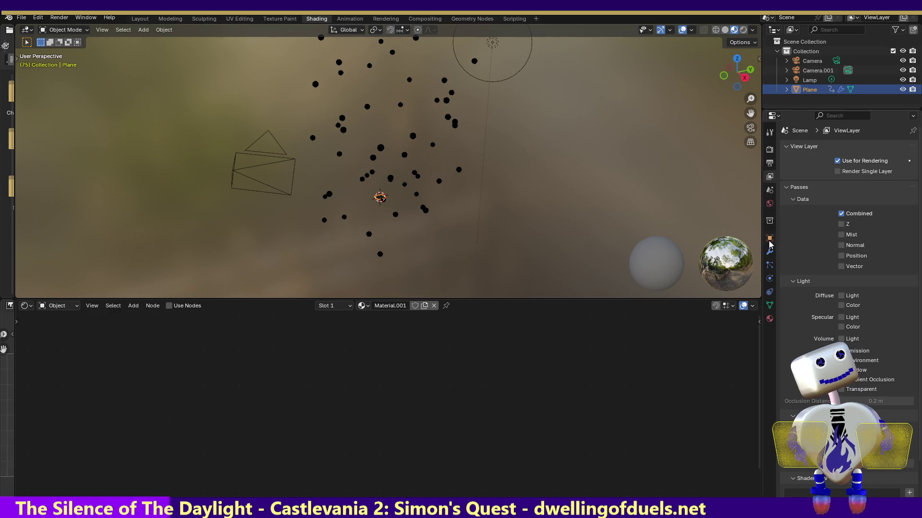
pyautogui.click(769, 267)
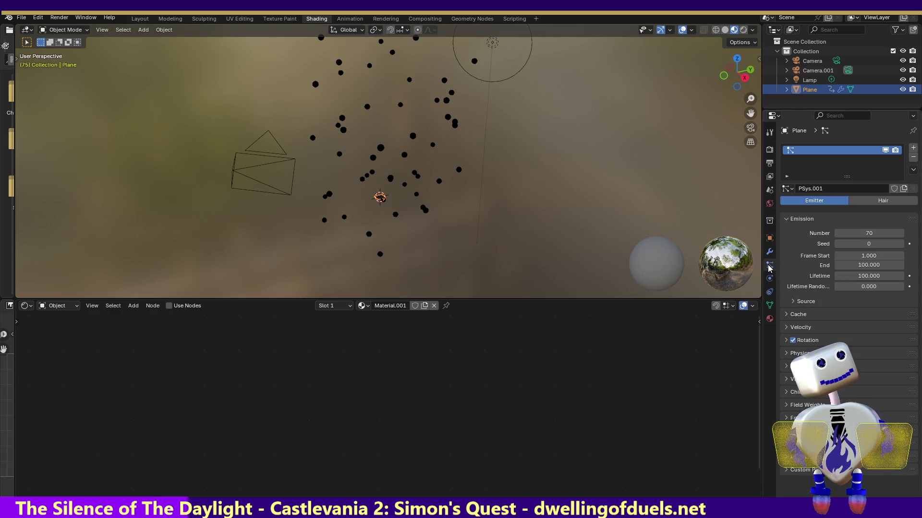
pyautogui.click(790, 304)
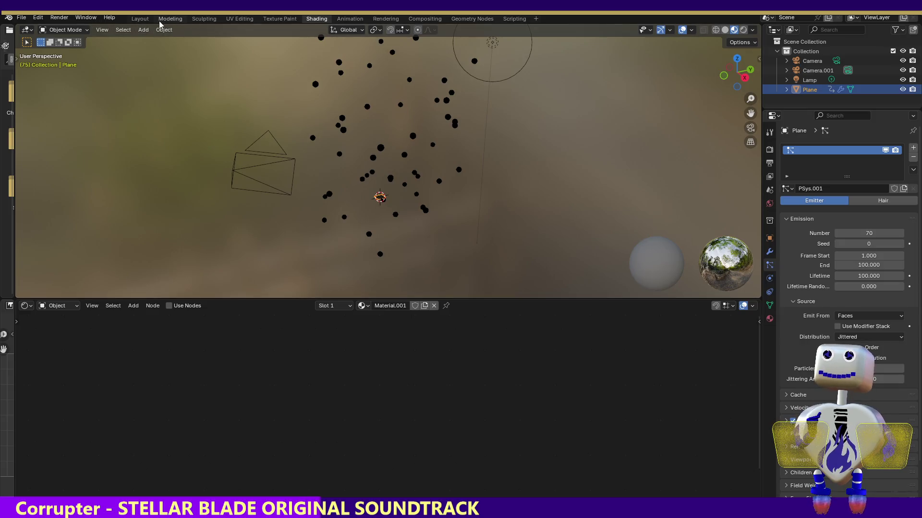
pyautogui.click(141, 20)
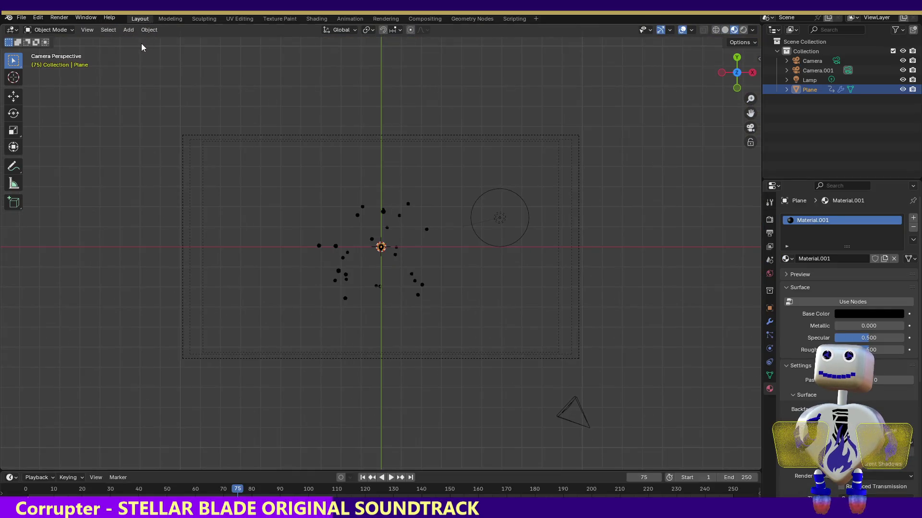
# Add a UV Sphere at the scene centre.
pyautogui.click(127, 30)
pyautogui.moveTo(137, 43)
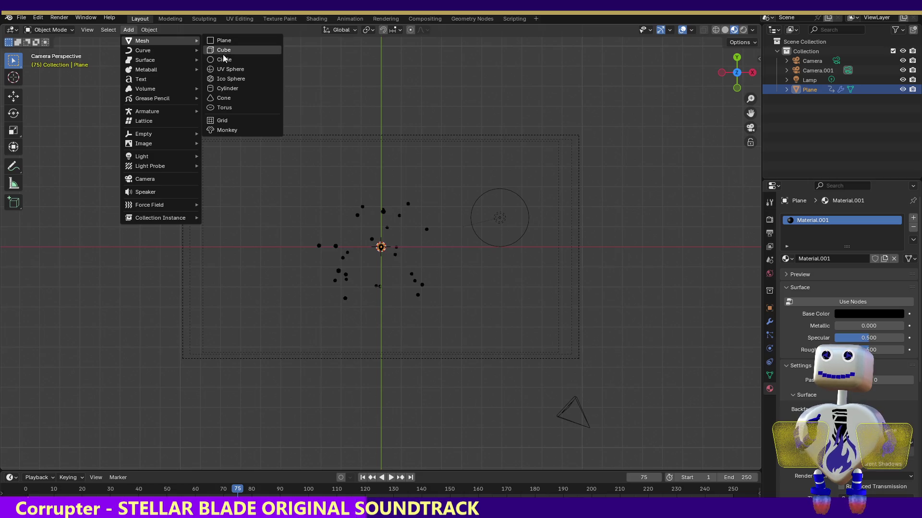
pyautogui.click(223, 70)
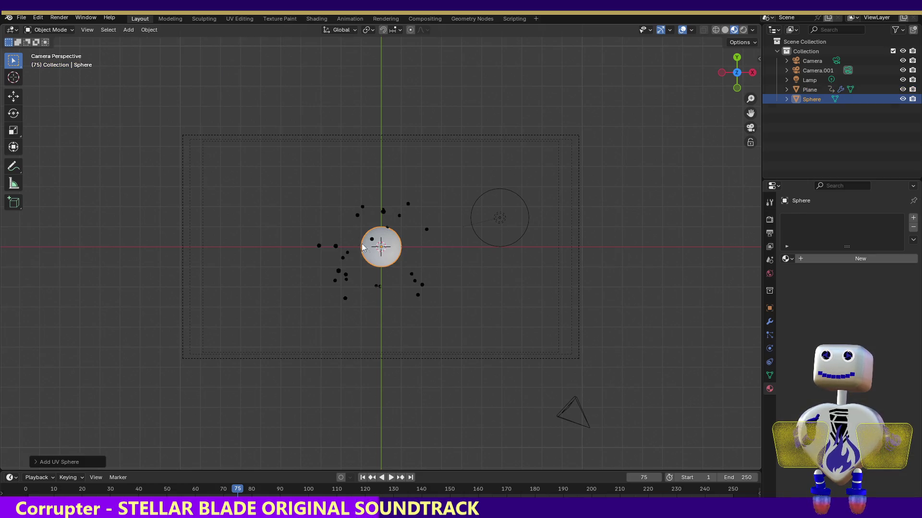
# Try moving the sphere left and flattening it on Y, then undo those changes.
pyautogui.click(13, 96)
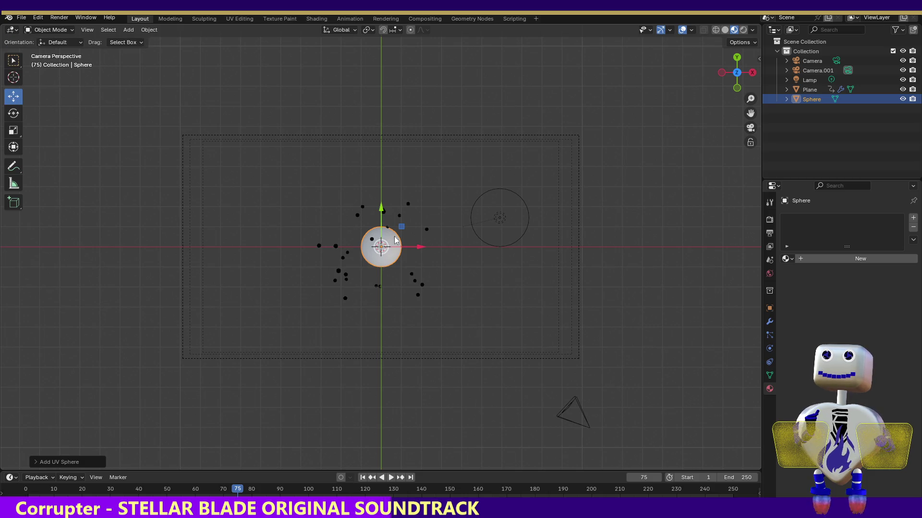
pyautogui.moveTo(422, 248); pyautogui.dragTo(124, 234)
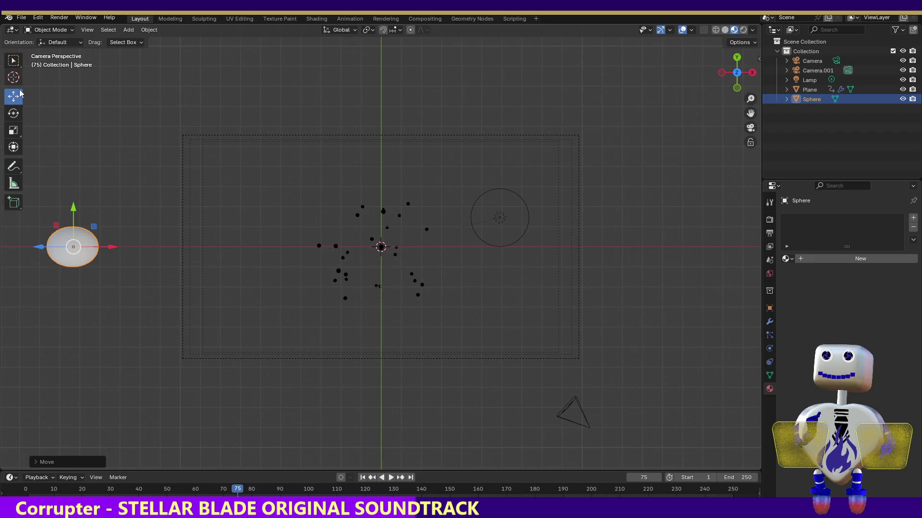
pyautogui.click(13, 131)
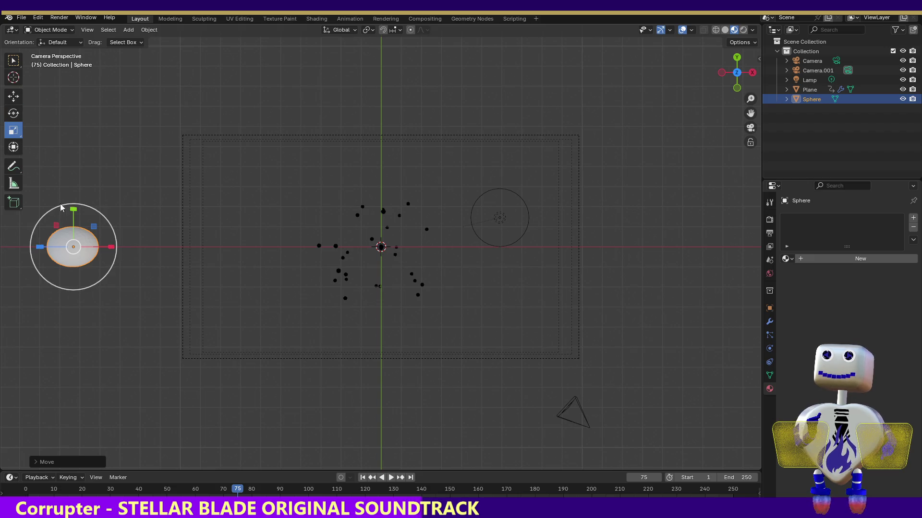
pyautogui.press('s')
pyautogui.press('y')
pyautogui.click(74, 247)
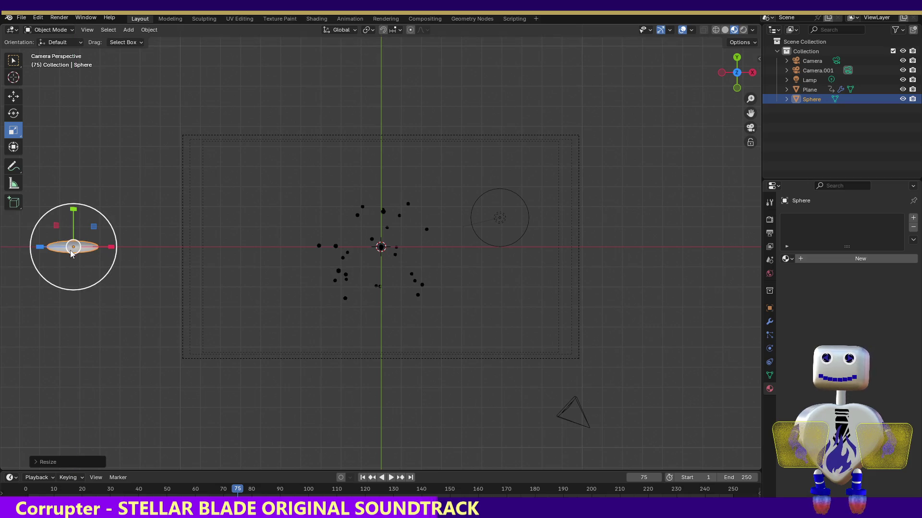
pyautogui.hotkey('ctrl', 'z')
pyautogui.hotkey('ctrl', 'z')
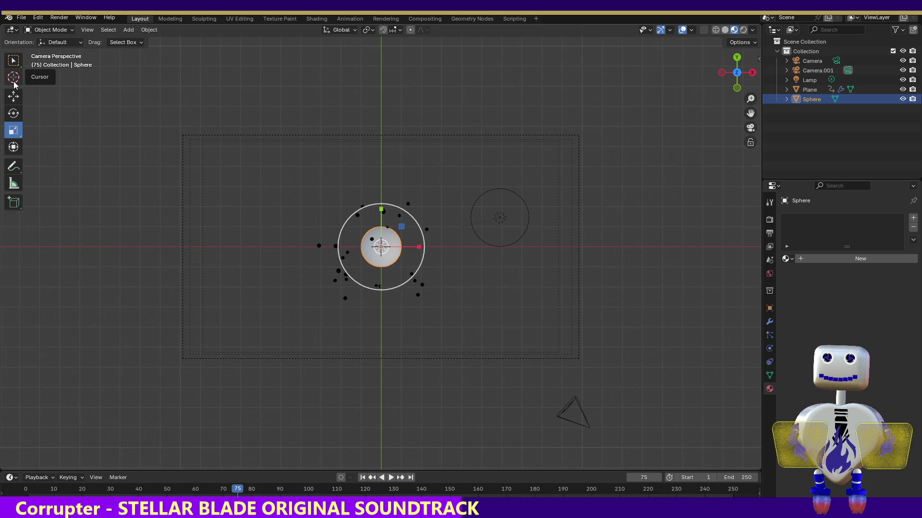
pyautogui.hotkey('ctrl', 'shift', 'z')
pyautogui.hotkey('ctrl', 'shift', 'z')
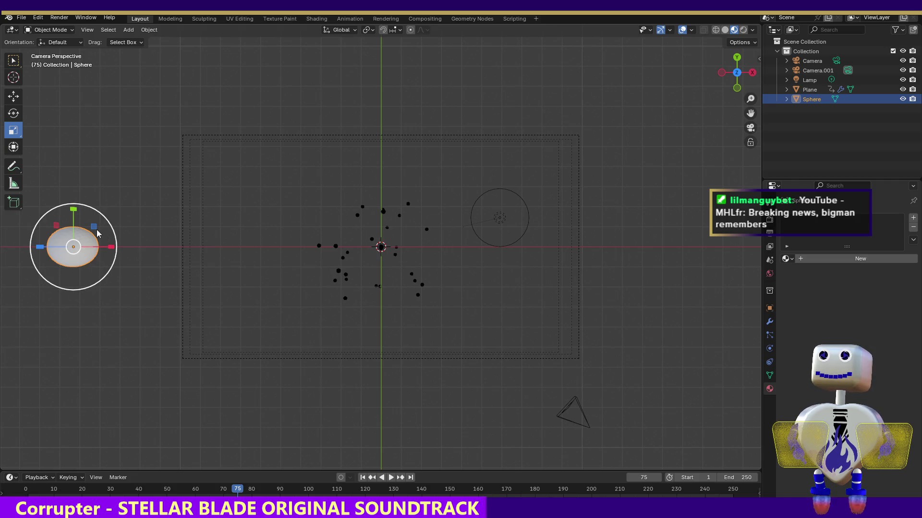
pyautogui.moveTo(94, 226); pyautogui.dragTo(86, 234)
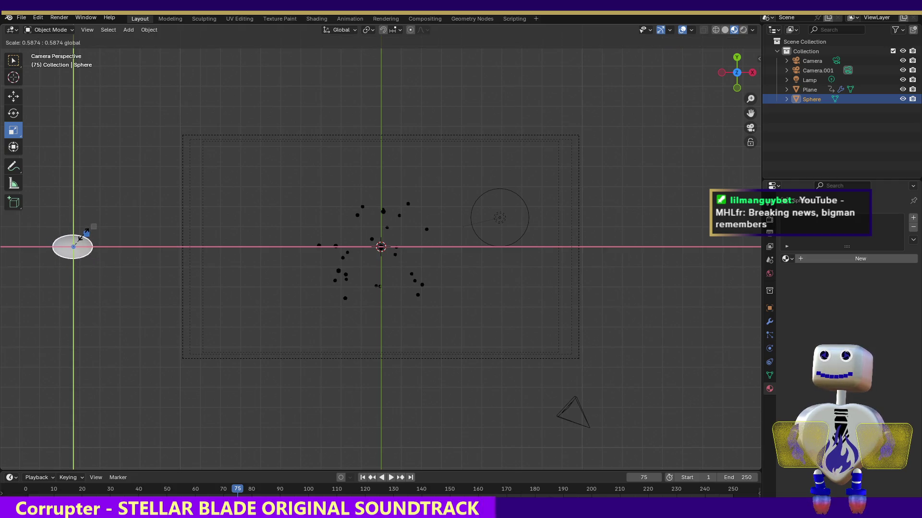
pyautogui.rightClick(86, 235)
pyautogui.hotkey('ctrl', 'z')
pyautogui.hotkey('ctrl', 'z')
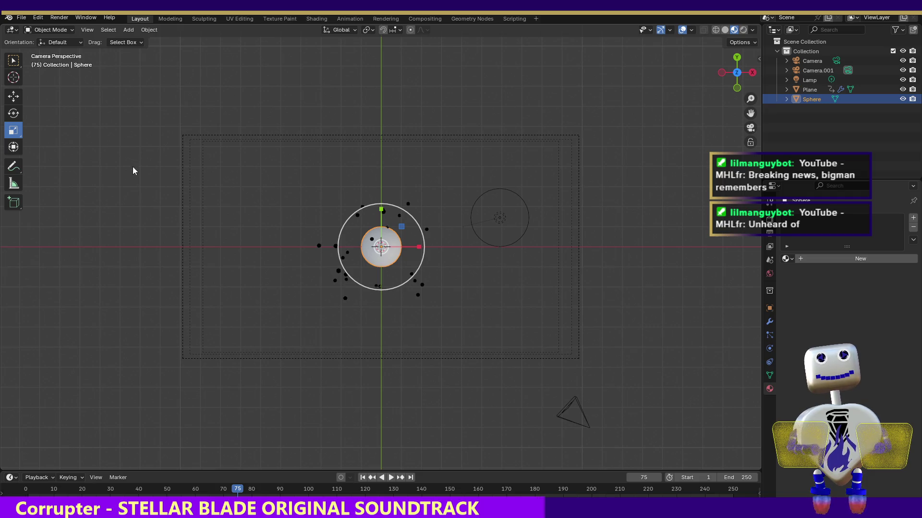
# Move the sphere left outside the camera frame and shrink it to a small ball.
pyautogui.click(13, 97)
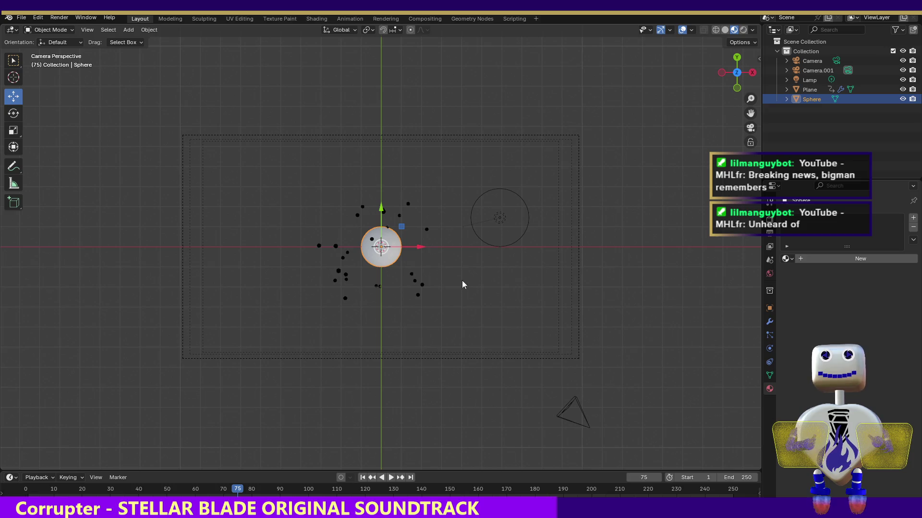
pyautogui.moveTo(420, 247); pyautogui.dragTo(171, 248)
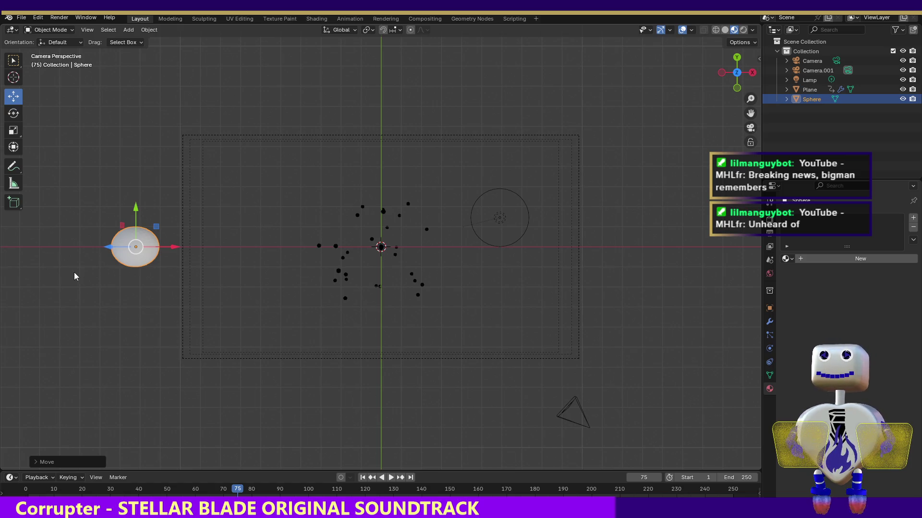
pyautogui.click(14, 132)
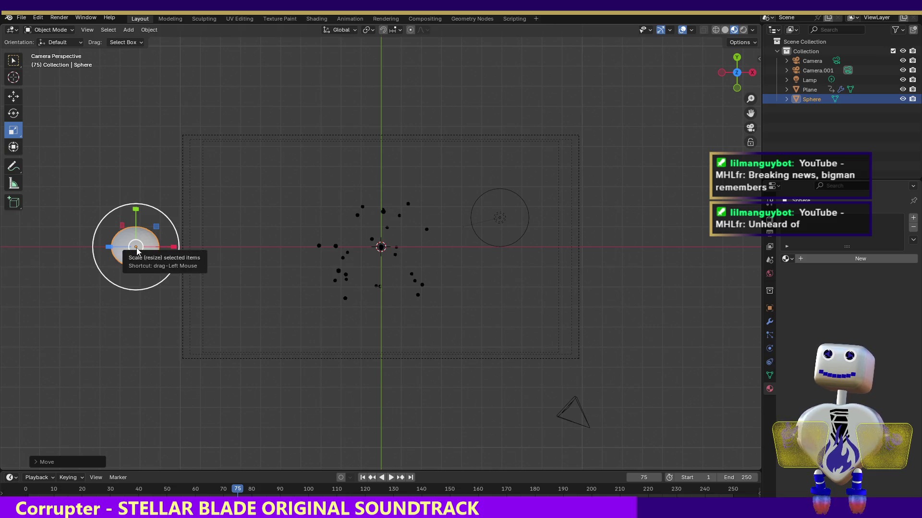
pyautogui.moveTo(137, 249); pyautogui.dragTo(134, 247)
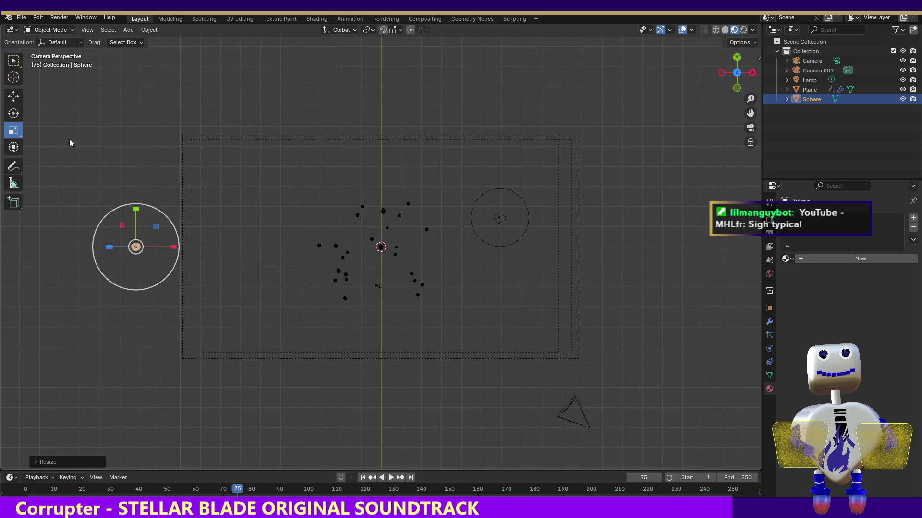
pyautogui.click(131, 144)
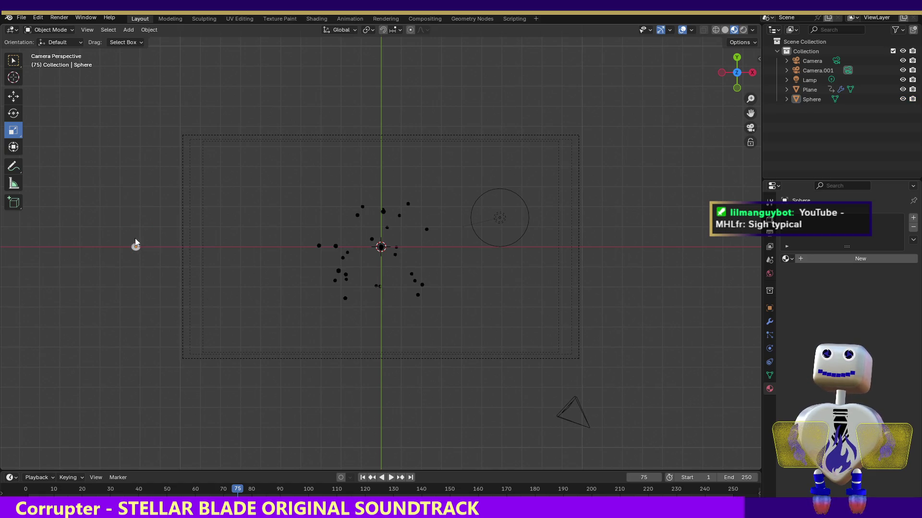
# Reselect the small sphere, then select the Plane emitter.
pyautogui.click(144, 255)
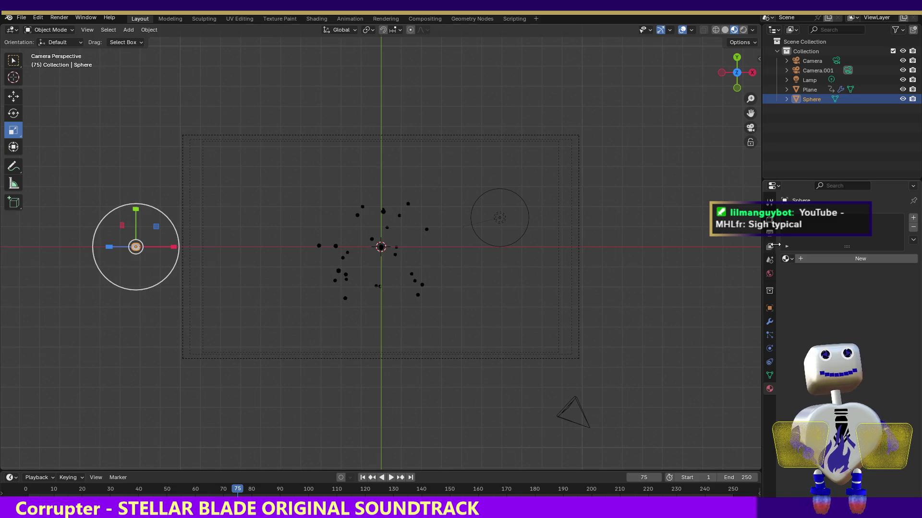
pyautogui.click(382, 249)
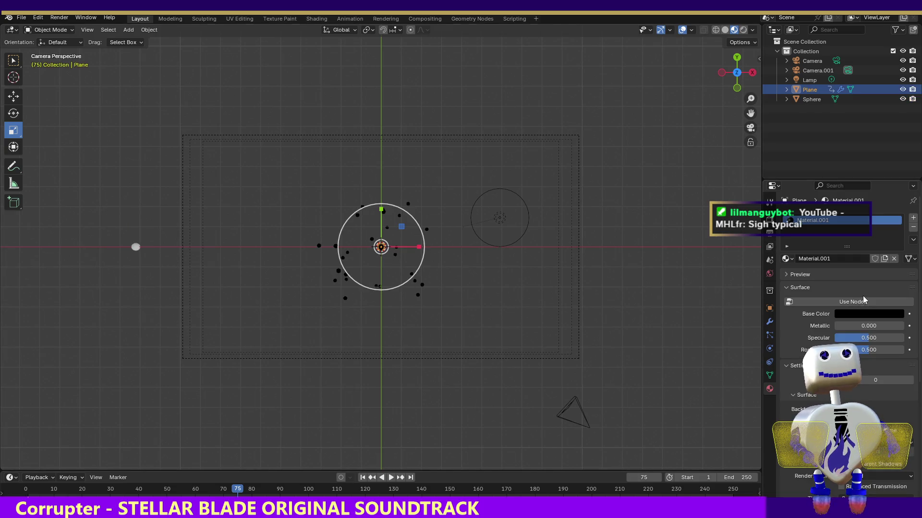
pyautogui.scroll(-2, 847, 288)
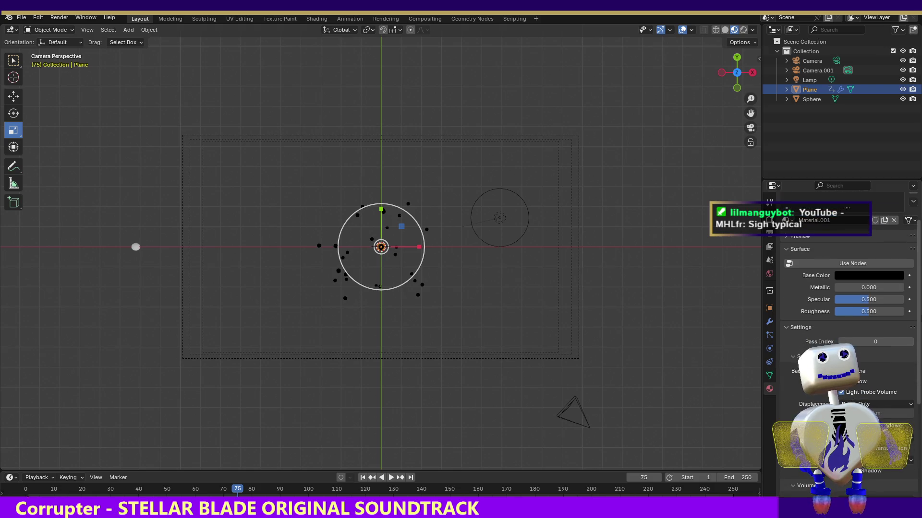
pyautogui.scroll(-1, 847, 288)
pyautogui.scroll(-4, 920, 304)
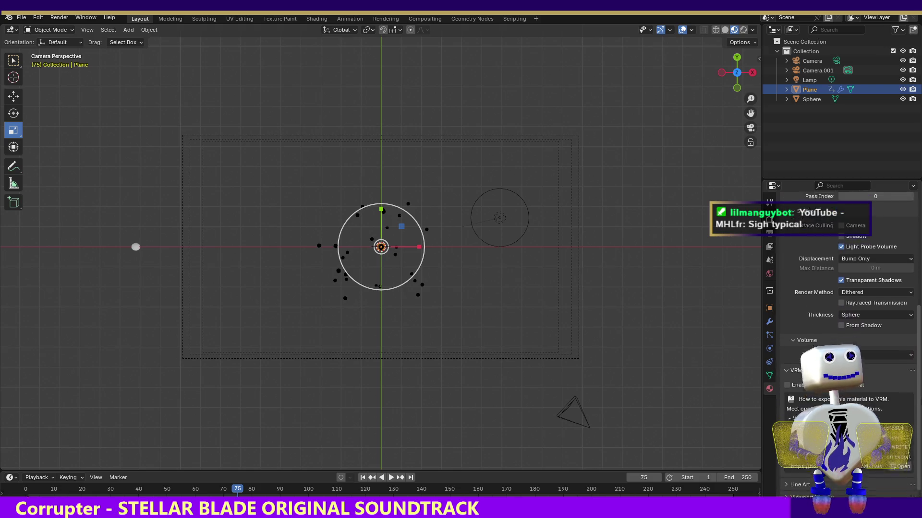
pyautogui.scroll(7, 920, 304)
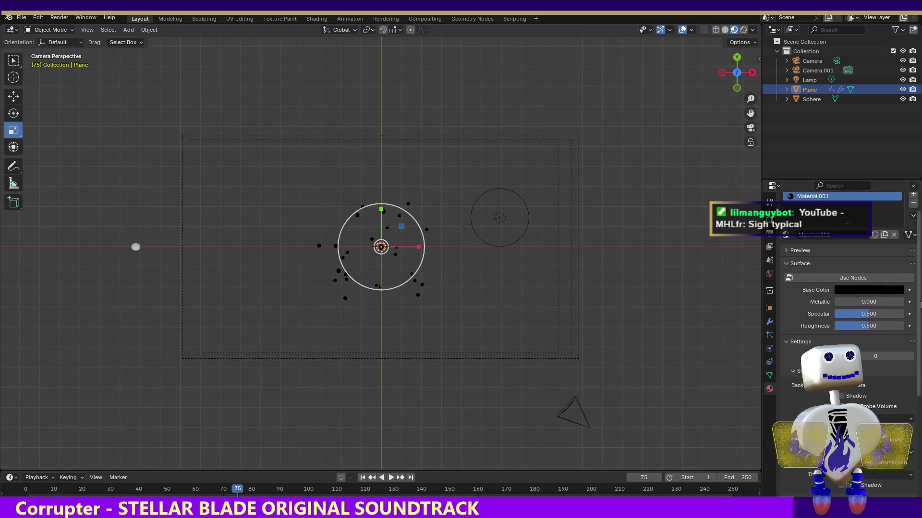
# Show the Plane's particle Source panel: emit from Faces with Jittered distribution.
pyautogui.click(769, 261)
pyautogui.click(769, 335)
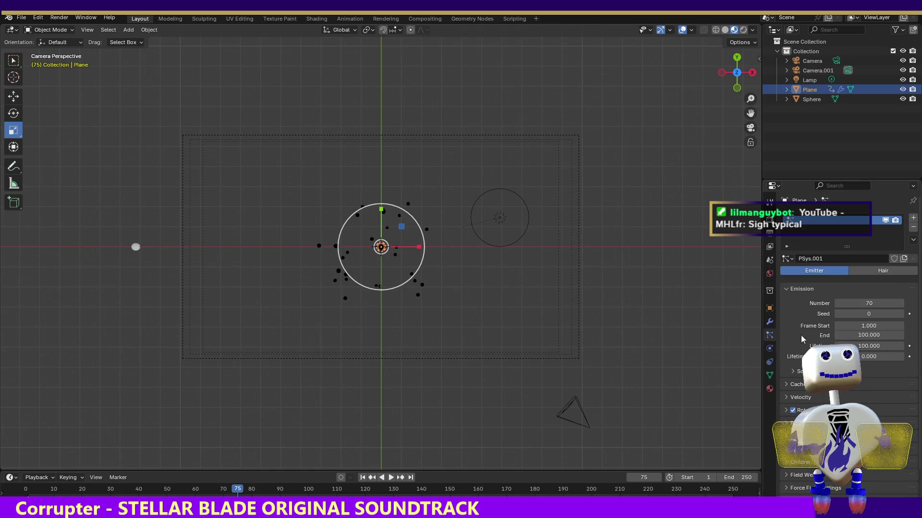
pyautogui.scroll(-2, 918, 346)
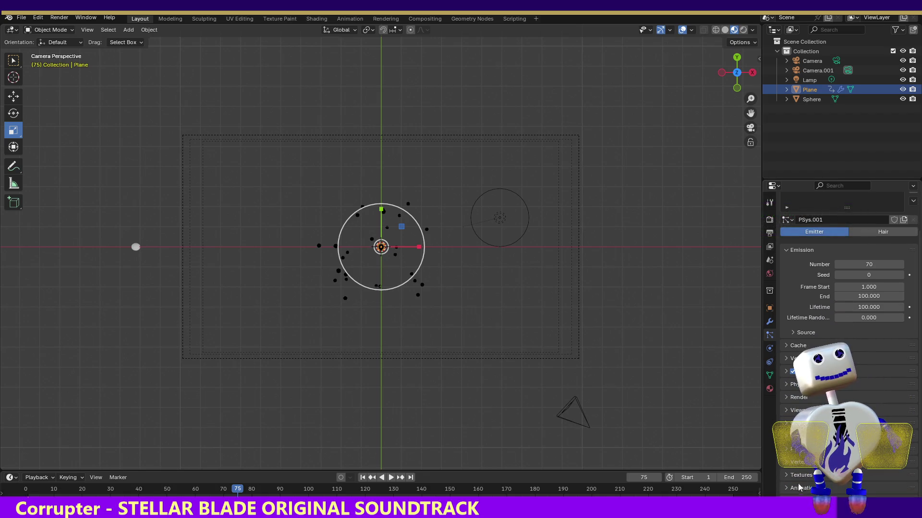
pyautogui.click(790, 331)
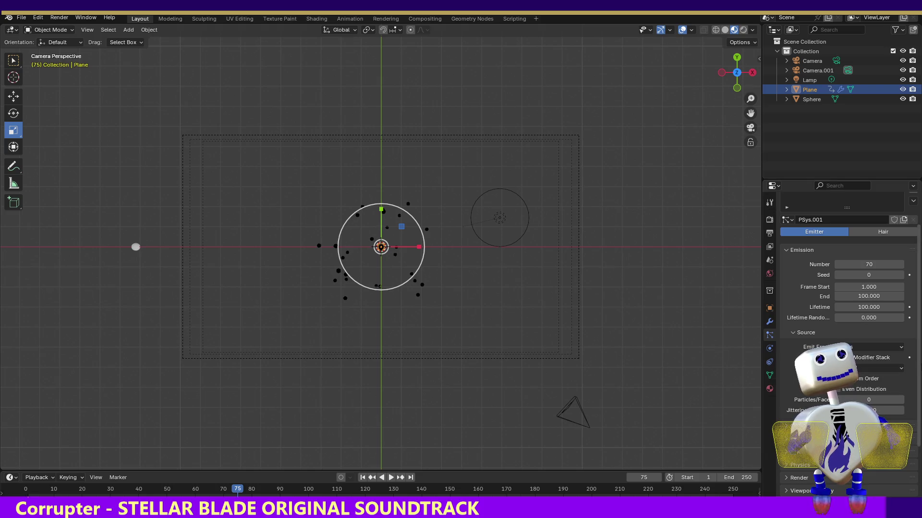
pyautogui.scroll(-3, 914, 371)
pyautogui.scroll(-2, 845, 312)
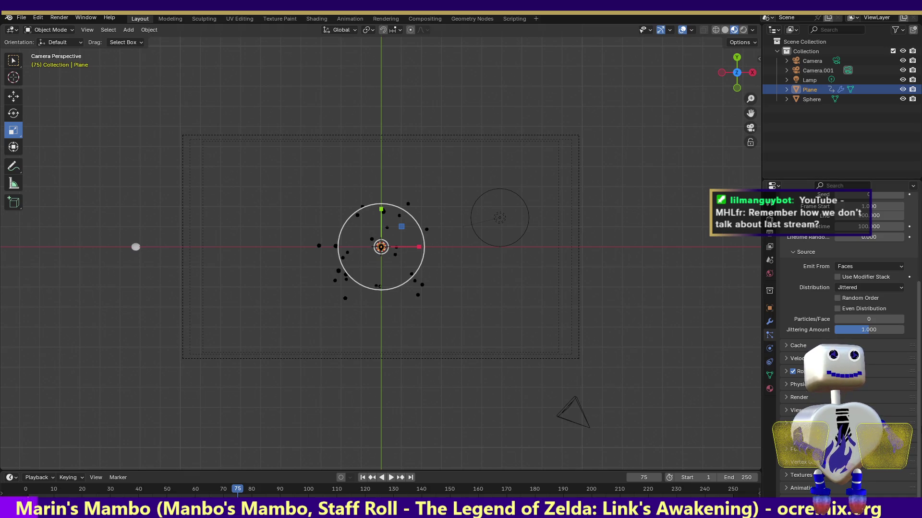
# Render particles as Object with Sphere as the instance, then render frame 75.
pyautogui.click(784, 410)
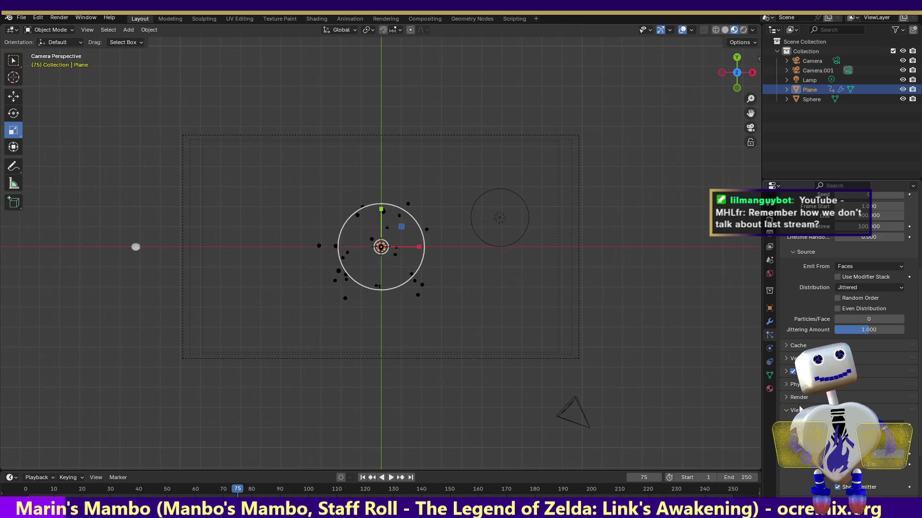
pyautogui.click(785, 396)
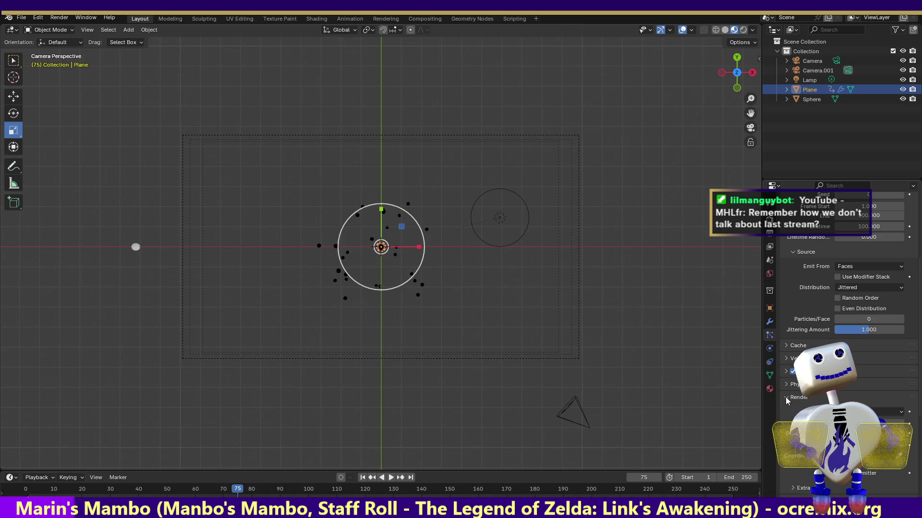
pyautogui.click(901, 412)
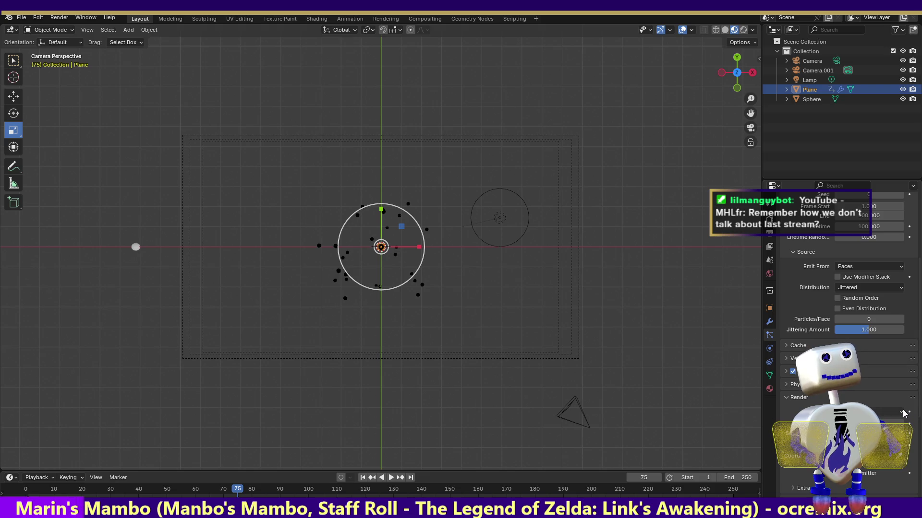
pyautogui.click(874, 470)
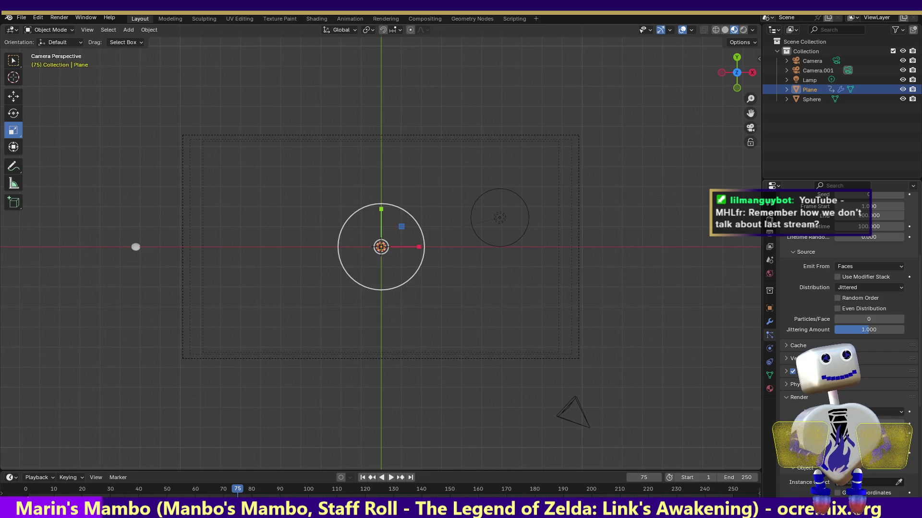
pyautogui.scroll(-2, 918, 400)
pyautogui.scroll(-2, 918, 400)
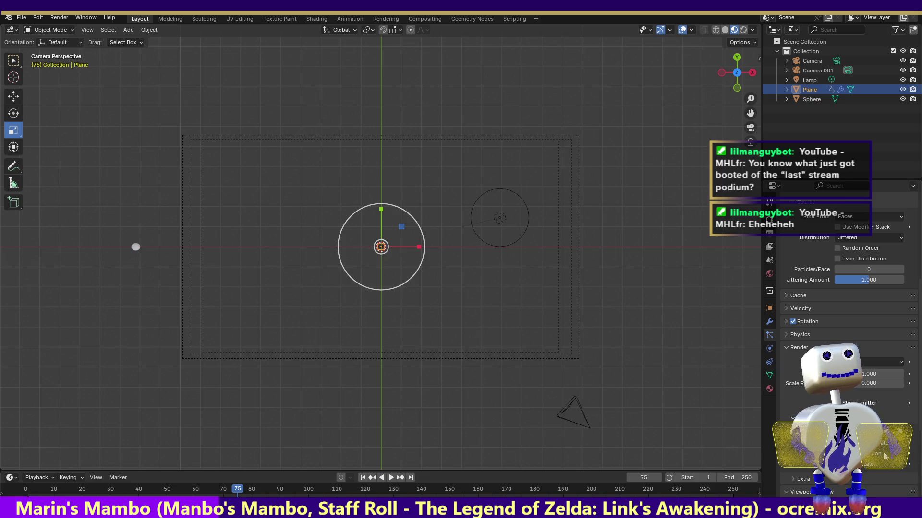
pyautogui.click(869, 432)
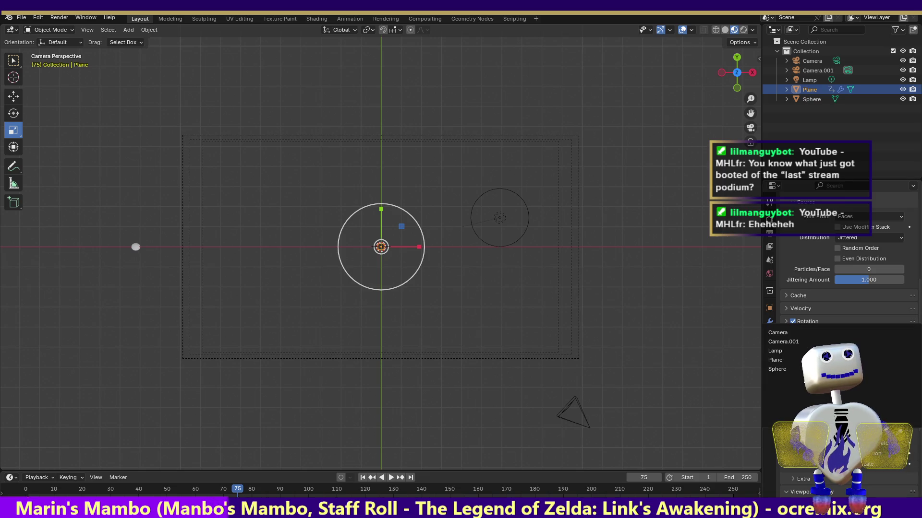
pyautogui.click(787, 370)
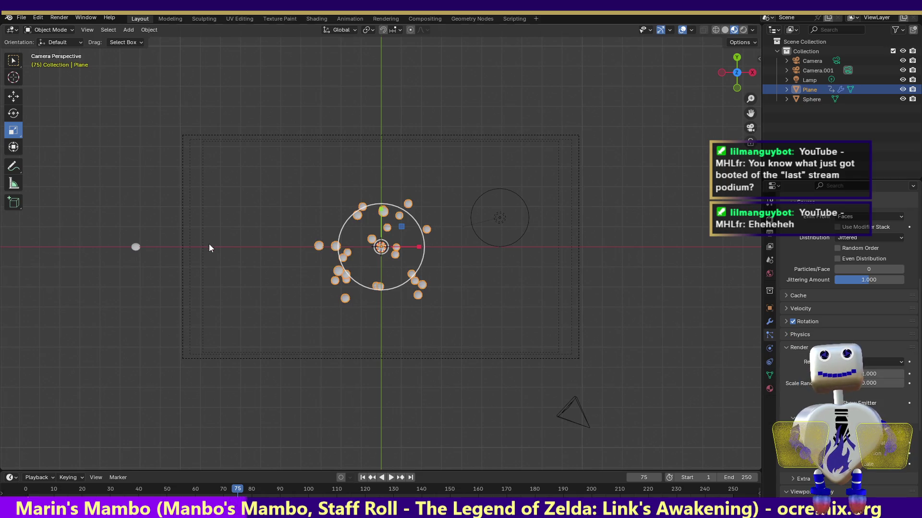
pyautogui.click(63, 22)
pyautogui.click(63, 27)
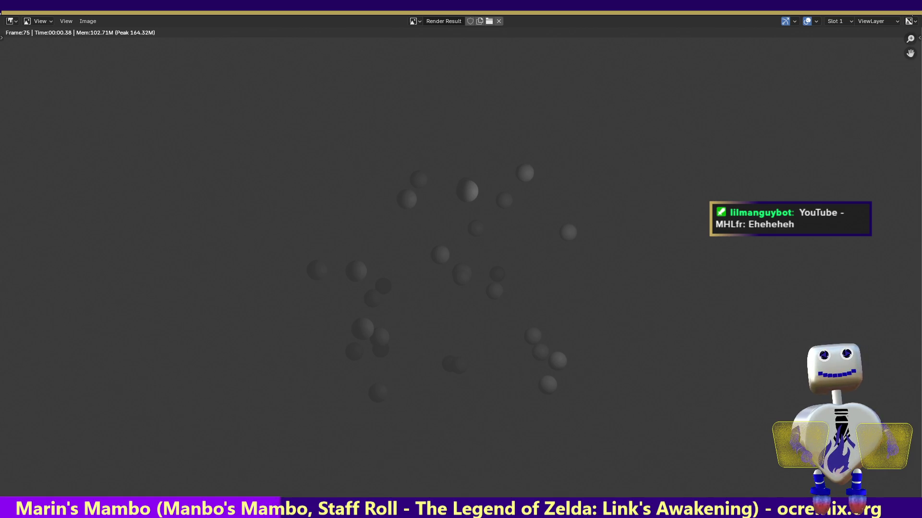
# Close the frame-75 render of grey instanced spheres and return to the 3D scene.
pyautogui.press('Escape')
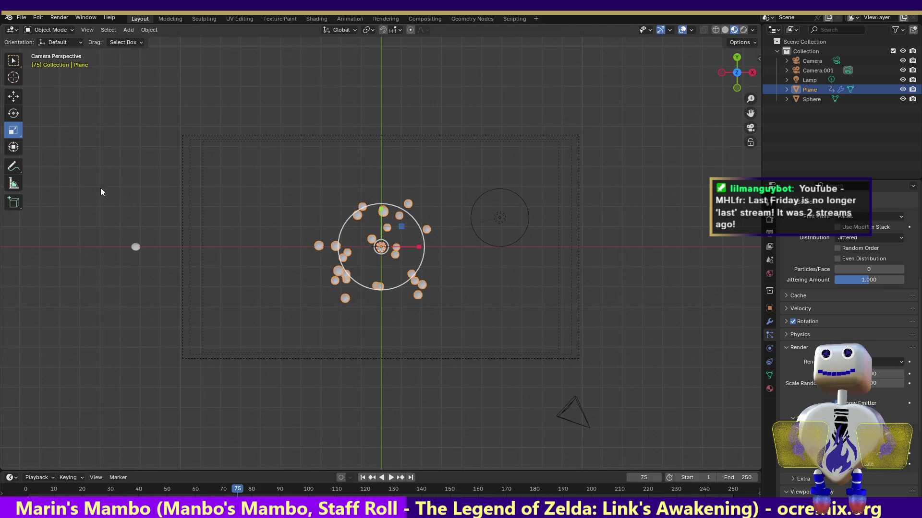
# Select only the Sphere, scale it down in X and Y to about 0.66, then jump to frame 74.
pyautogui.moveTo(98, 207); pyautogui.dragTo(183, 276)
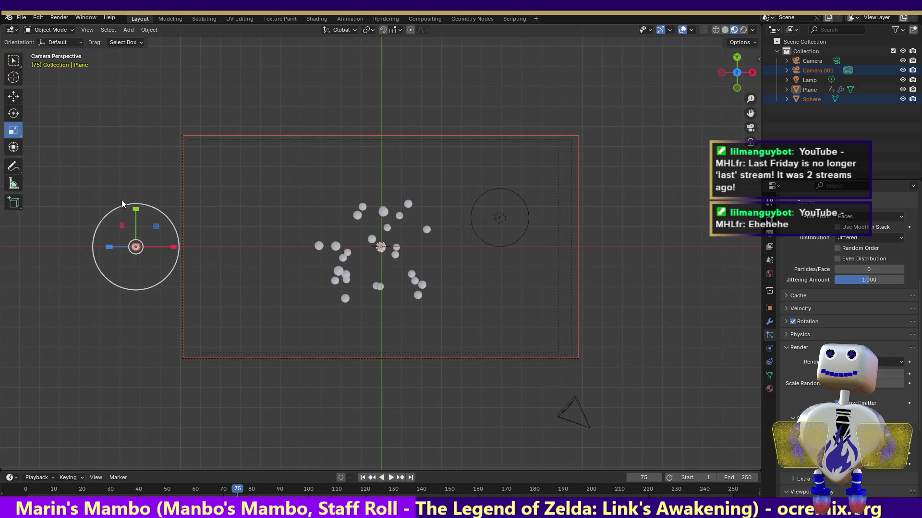
pyautogui.click(108, 200)
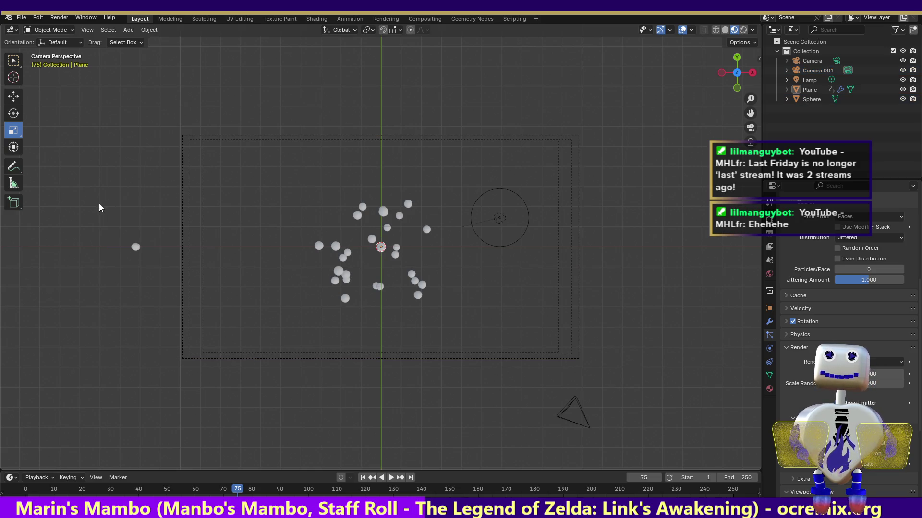
pyautogui.moveTo(105, 214); pyautogui.dragTo(154, 272)
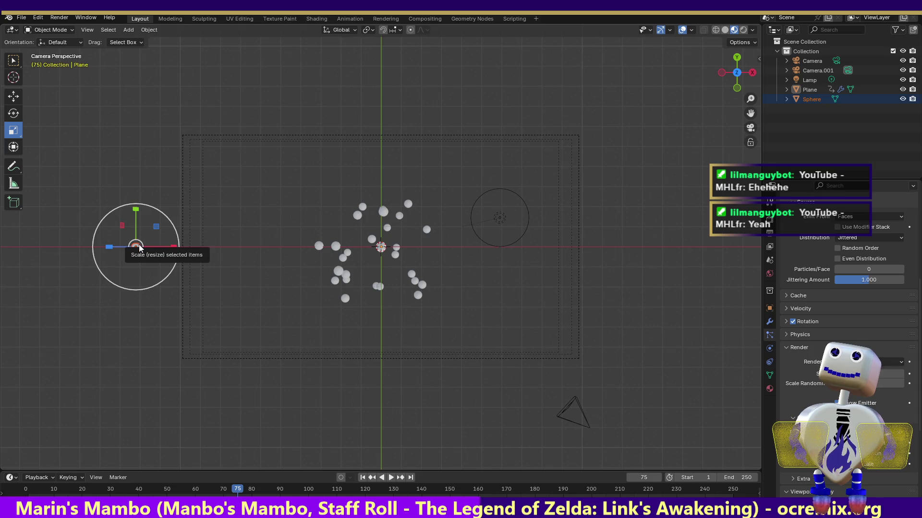
pyautogui.moveTo(139, 248); pyautogui.dragTo(134, 248)
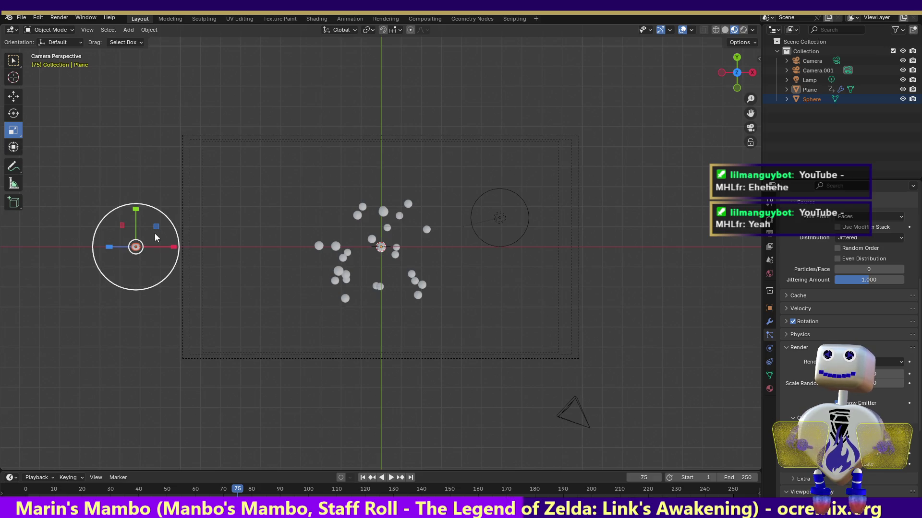
pyautogui.moveTo(156, 230); pyautogui.dragTo(148, 235)
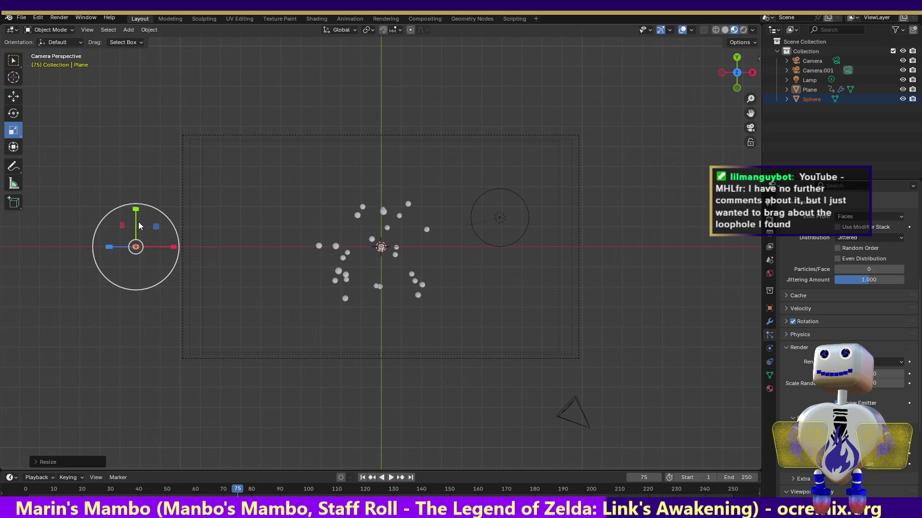
pyautogui.moveTo(156, 226); pyautogui.dragTo(145, 231)
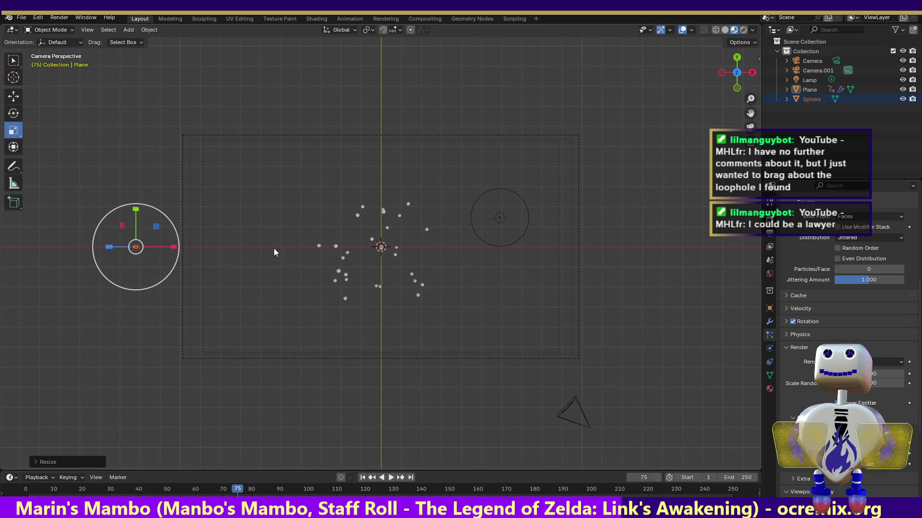
pyautogui.click(231, 489)
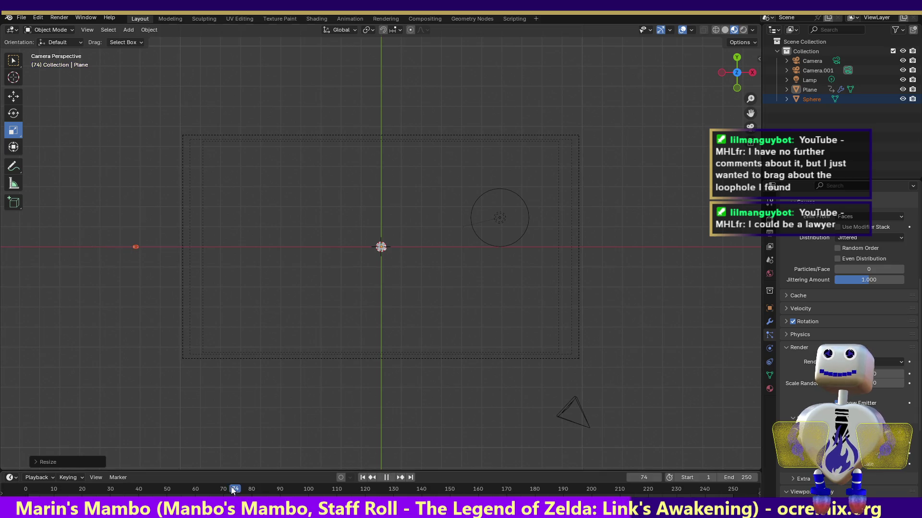
# Scrub to frame 103 and render it to check the small spheres.
pyautogui.moveTo(231, 486)
pyautogui.mouseDown()
pyautogui.moveTo(56, 463)
pyautogui.moveTo(178, 480)
pyautogui.moveTo(365, 480)
pyautogui.moveTo(240, 479)
pyautogui.moveTo(108, 460)
pyautogui.moveTo(317, 488)
pyautogui.mouseUp()
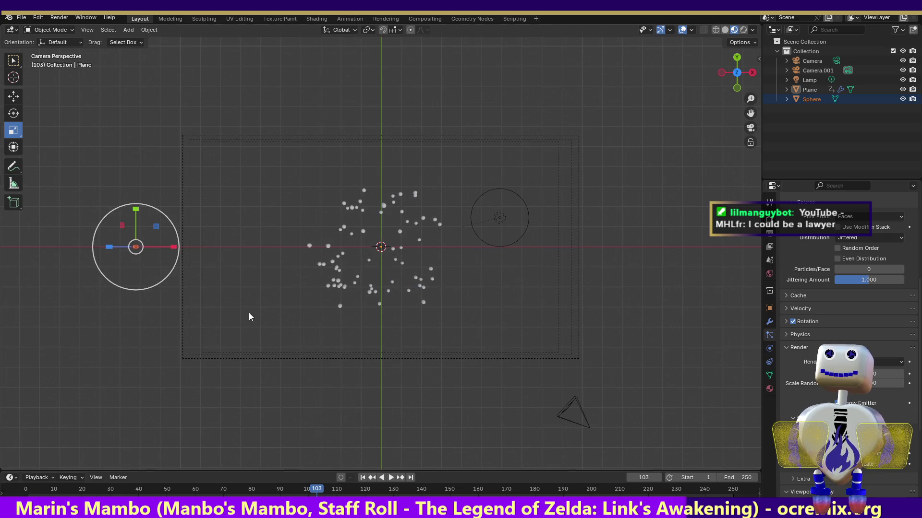
pyautogui.click(59, 18)
pyautogui.click(64, 32)
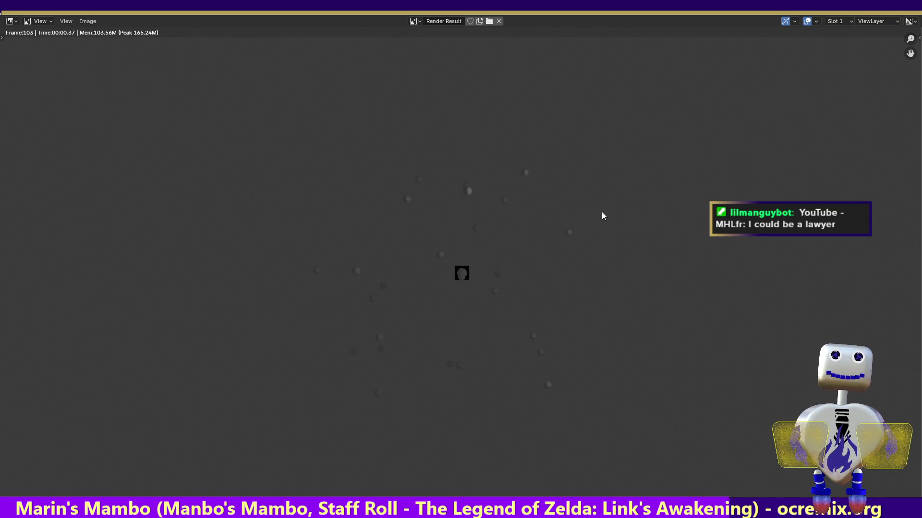
pyautogui.click(910, 5)
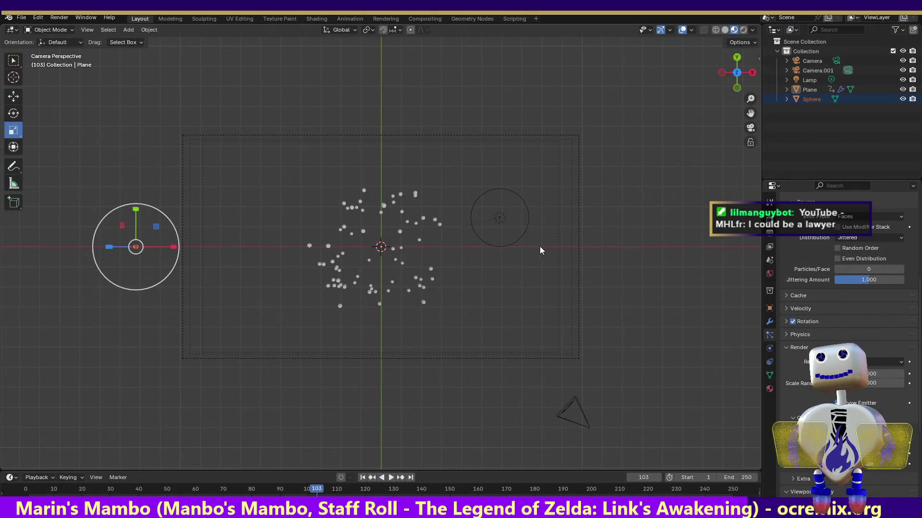
# Switch to front orthographic view and box-select the emitter plane and its particles.
pyautogui.click(737, 87)
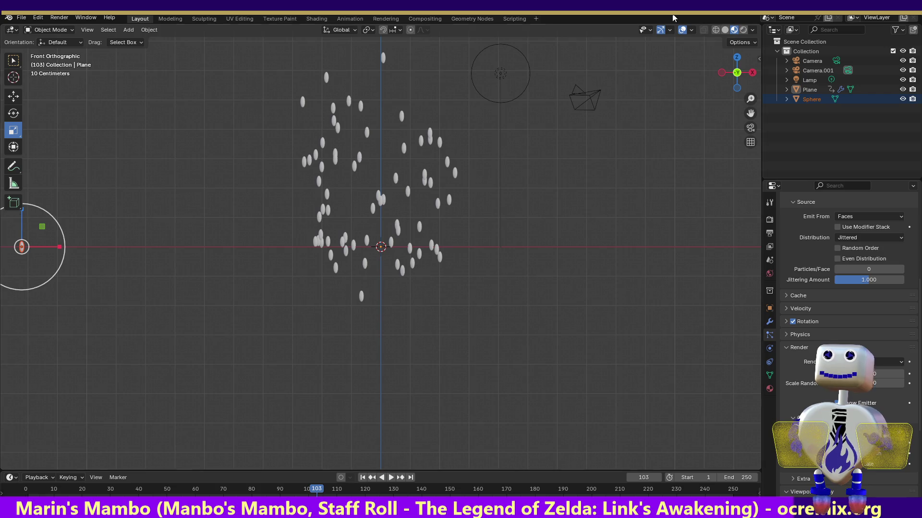
pyautogui.moveTo(750, 113); pyautogui.dragTo(748, 114)
pyautogui.moveTo(171, 149); pyautogui.dragTo(307, 162)
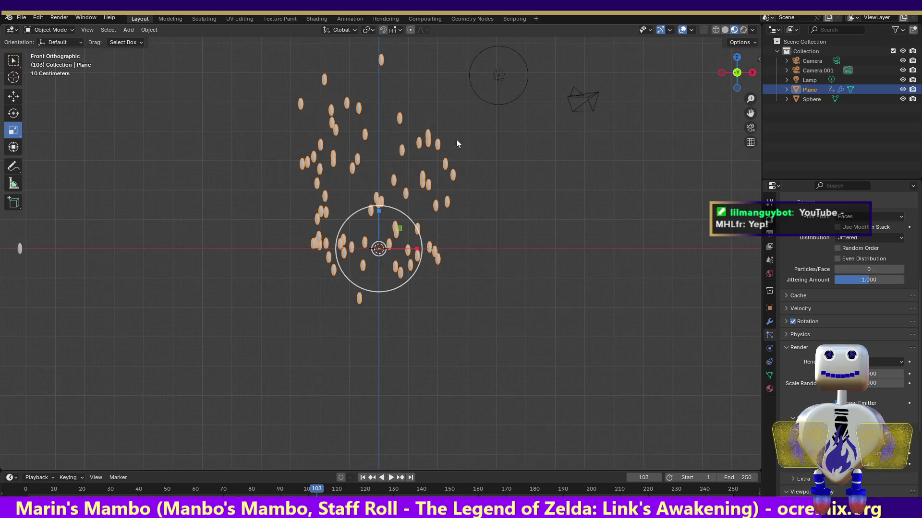
pyautogui.moveTo(751, 113); pyautogui.dragTo(858, 120)
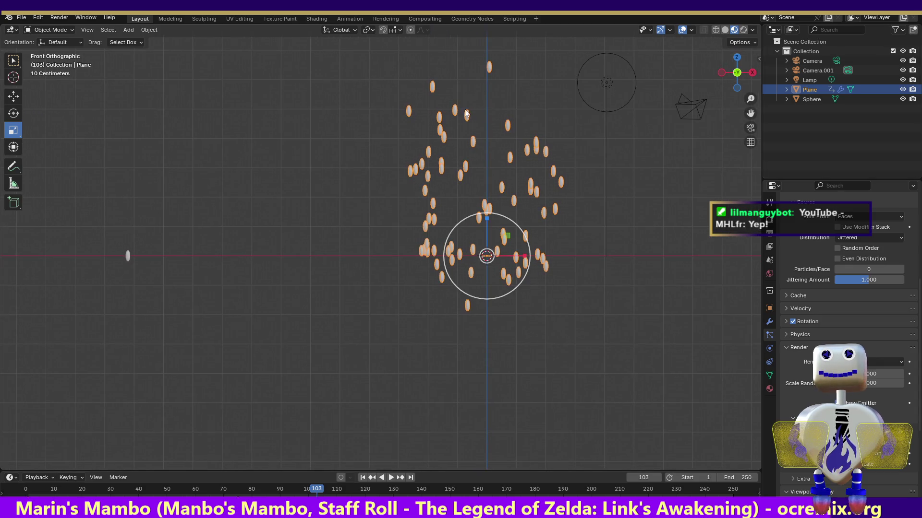
# Flatten the Sphere along its Z axis, undoing an accidental move first.
pyautogui.click(13, 97)
pyautogui.moveTo(86, 202)
pyautogui.mouseDown()
pyautogui.moveTo(170, 310)
pyautogui.moveTo(172, 286)
pyautogui.mouseUp()
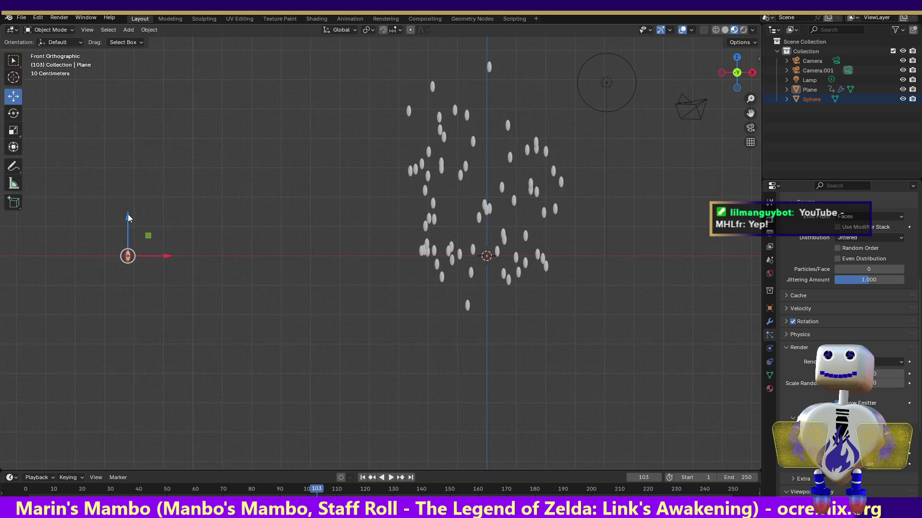
pyautogui.moveTo(130, 219); pyautogui.dragTo(132, 223)
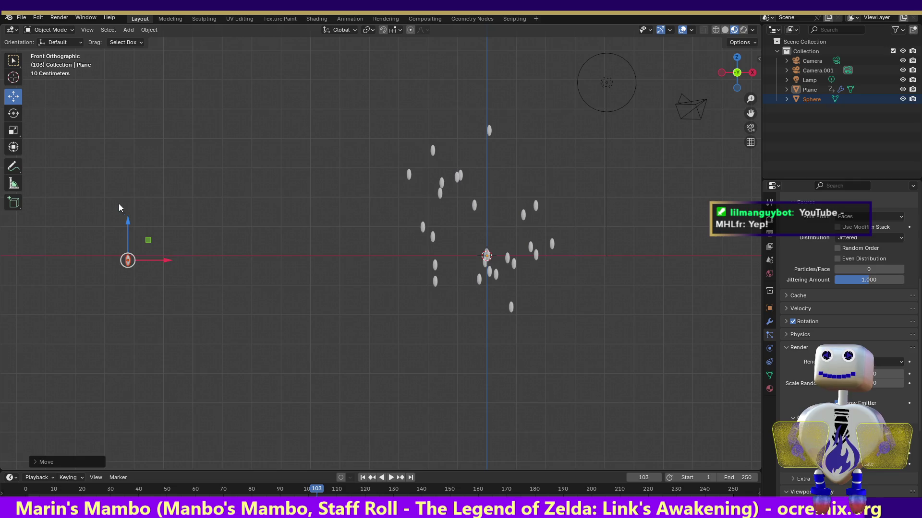
pyautogui.hotkey('ctrl', 'z')
pyautogui.click(14, 130)
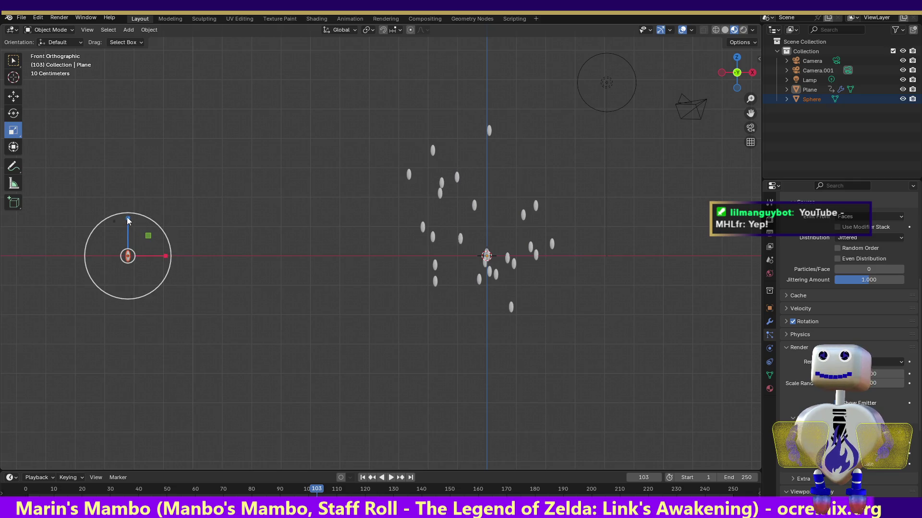
pyautogui.moveTo(127, 217); pyautogui.dragTo(127, 235)
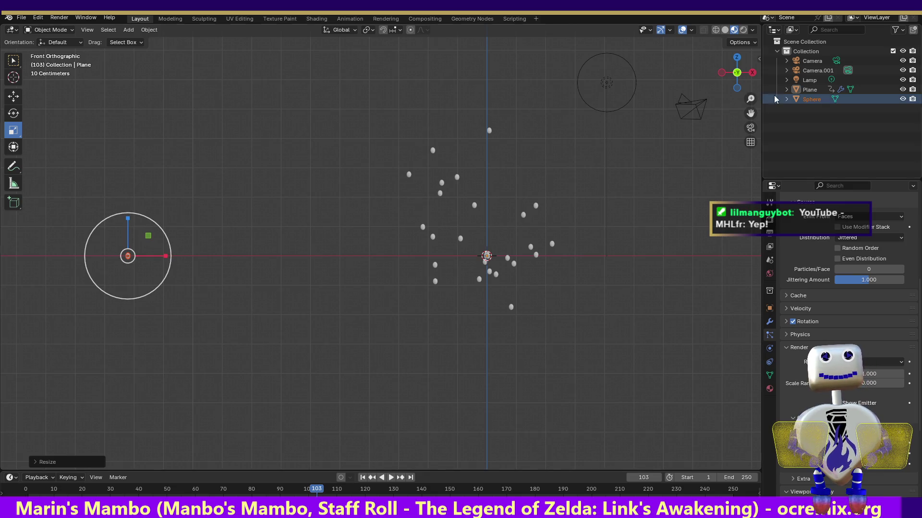
# View the scatter in Back Orthographic and play the animation from an earlier frame.
pyautogui.click(753, 72)
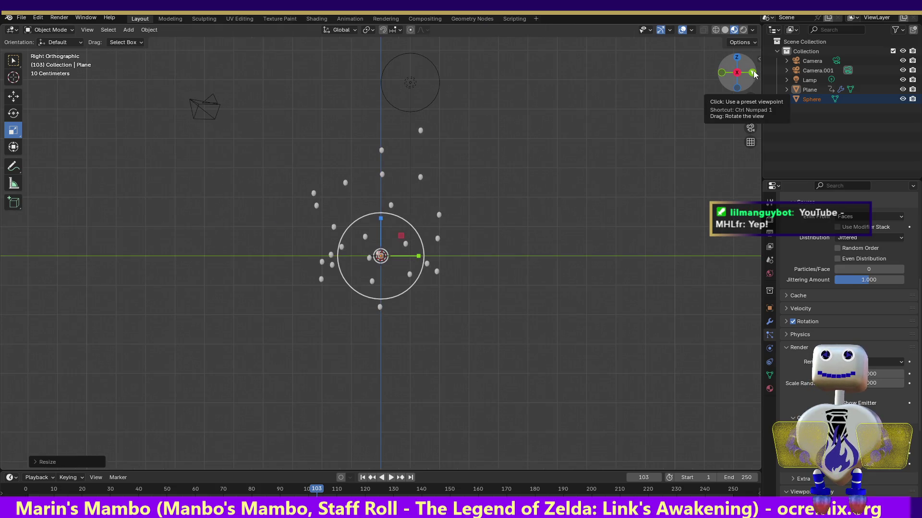
pyautogui.click(753, 73)
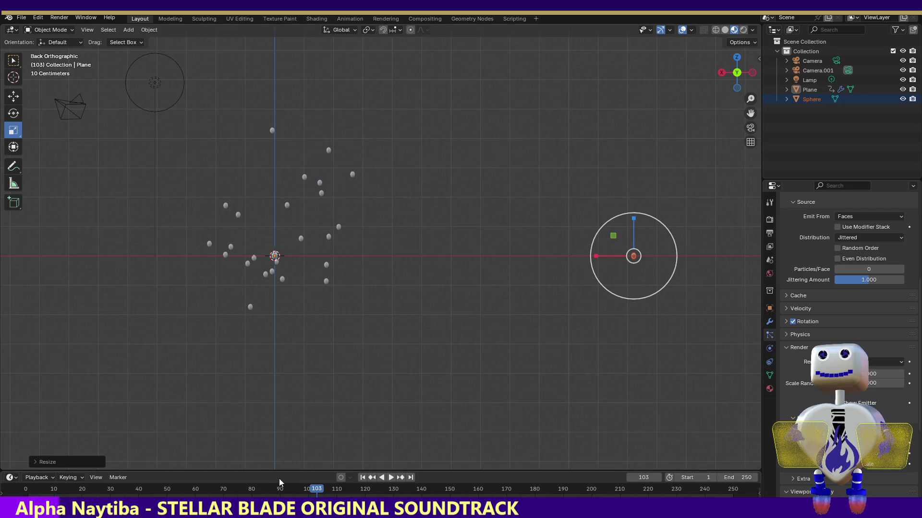
pyautogui.click(140, 489)
pyautogui.press('space')
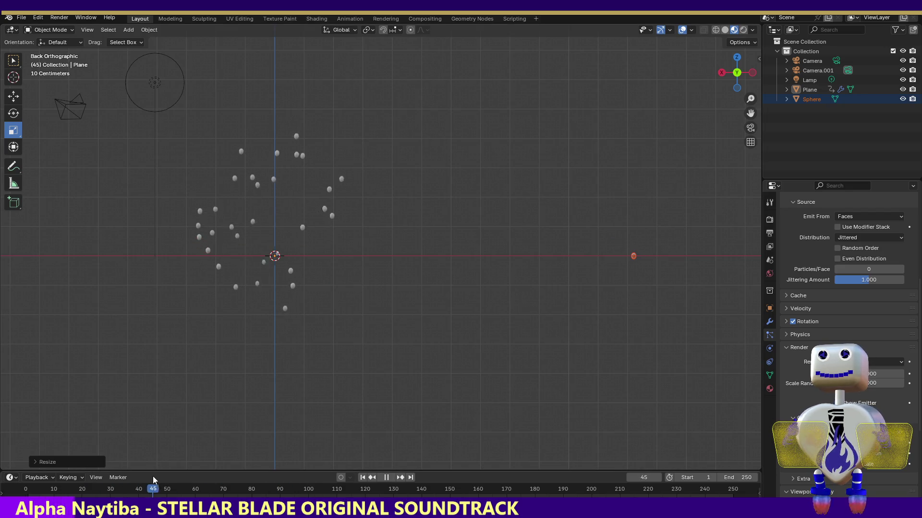
# Stop playback on frame 92, select the Plane, and enlarge the timeline area.
pyautogui.moveTo(182, 480); pyautogui.dragTo(286, 483)
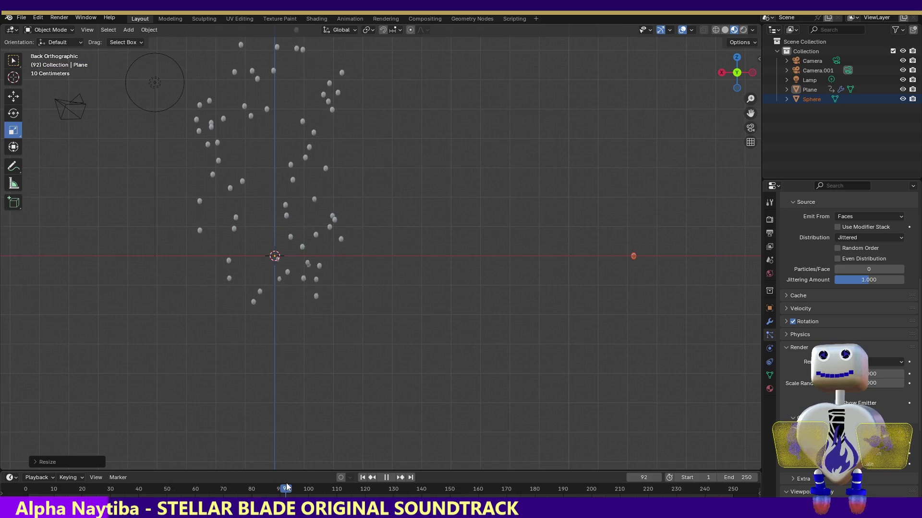
pyautogui.press('space')
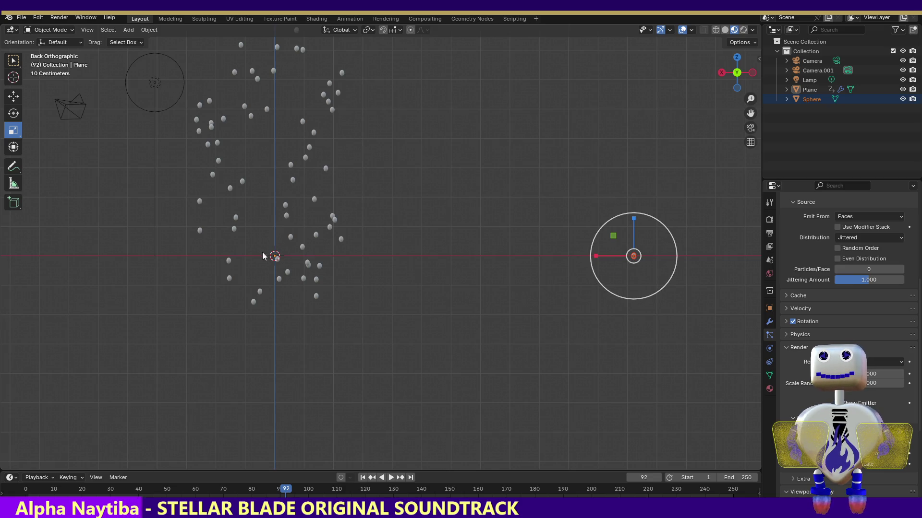
pyautogui.click(275, 256)
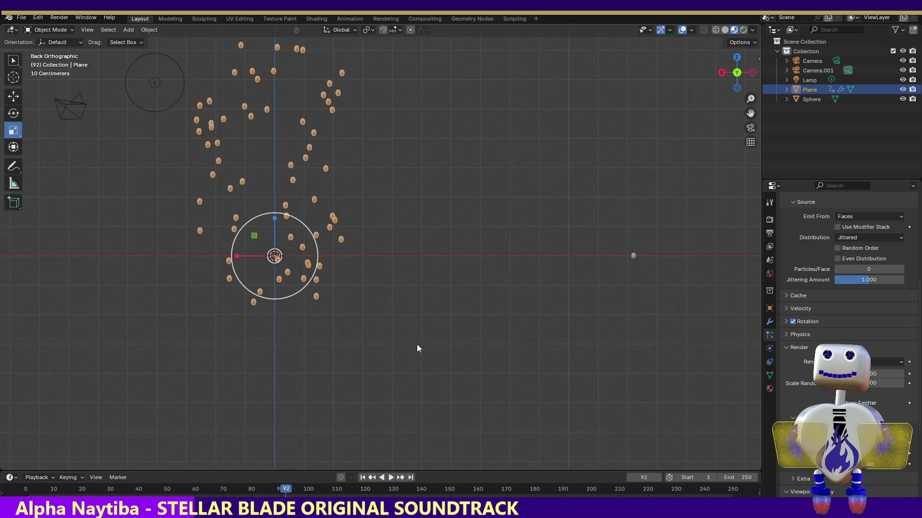
pyautogui.moveTo(315, 473)
pyautogui.mouseDown()
pyautogui.moveTo(331, 374)
pyautogui.moveTo(347, 358)
pyautogui.mouseUp()
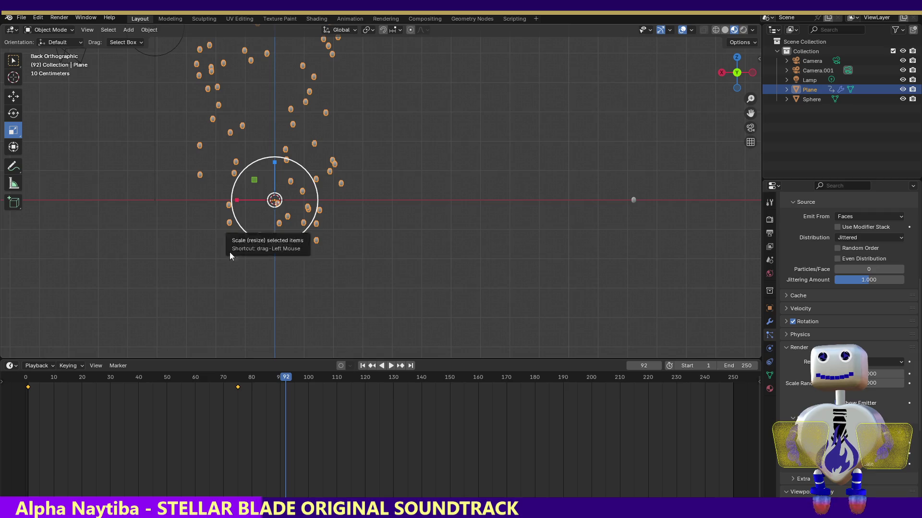
# In the Shading workspace, enable Use Nodes on the Plane's Material.001.
pyautogui.click(315, 19)
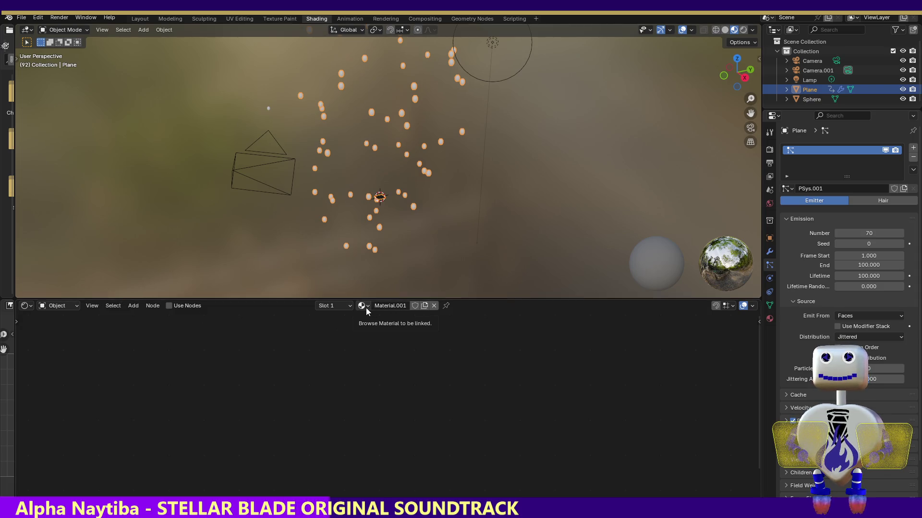
pyautogui.click(169, 305)
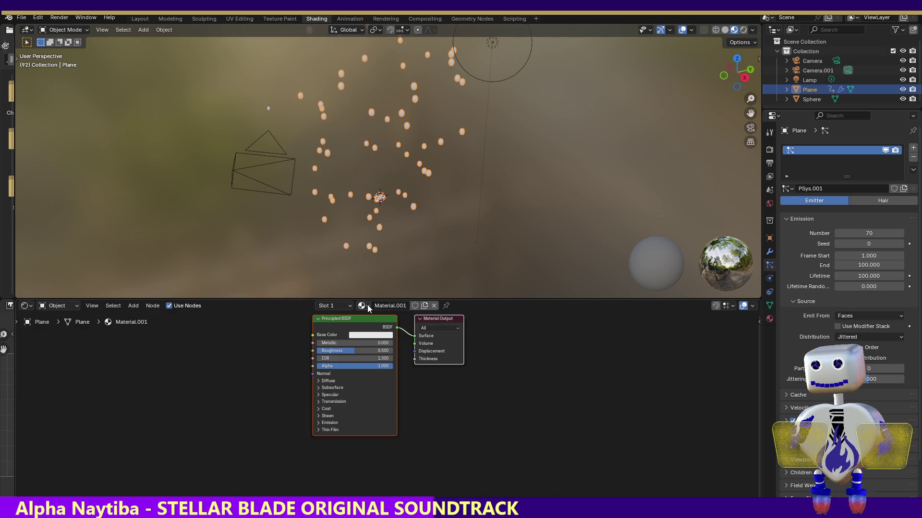
pyautogui.click(368, 307)
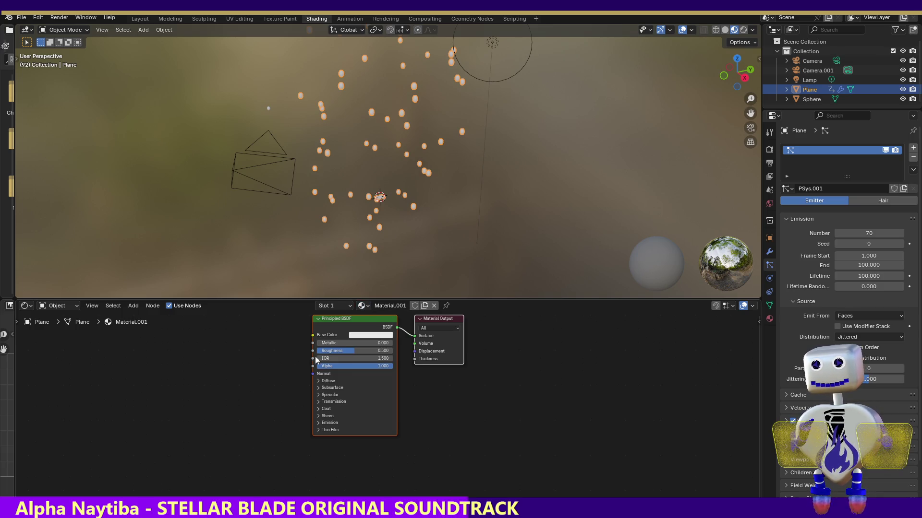
# Set the base colour Value to 0 for pure black and render frame 92.
pyautogui.click(365, 336)
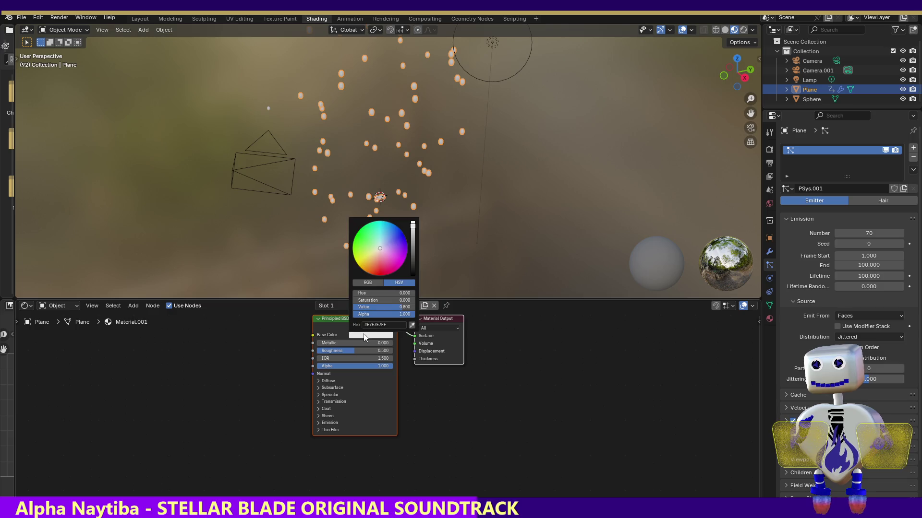
pyautogui.click(412, 226)
pyautogui.moveTo(412, 224); pyautogui.dragTo(412, 275)
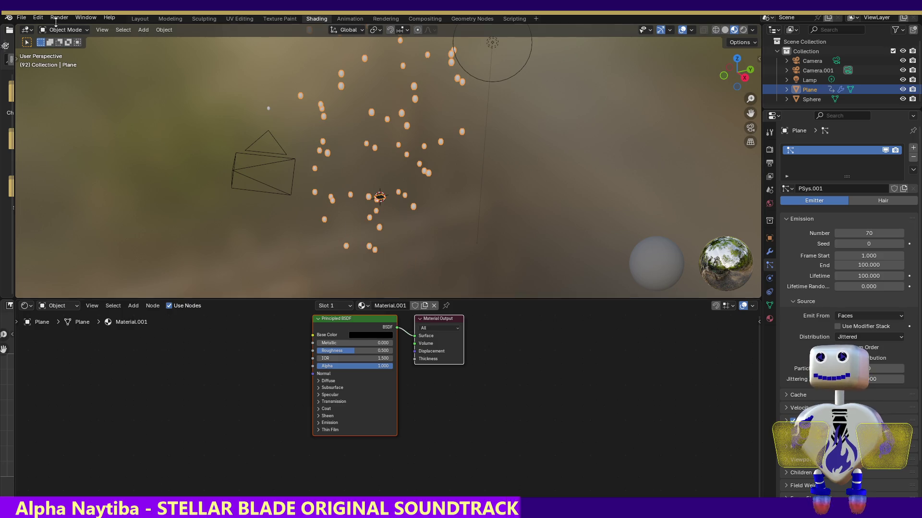
pyautogui.click(59, 17)
pyautogui.click(53, 28)
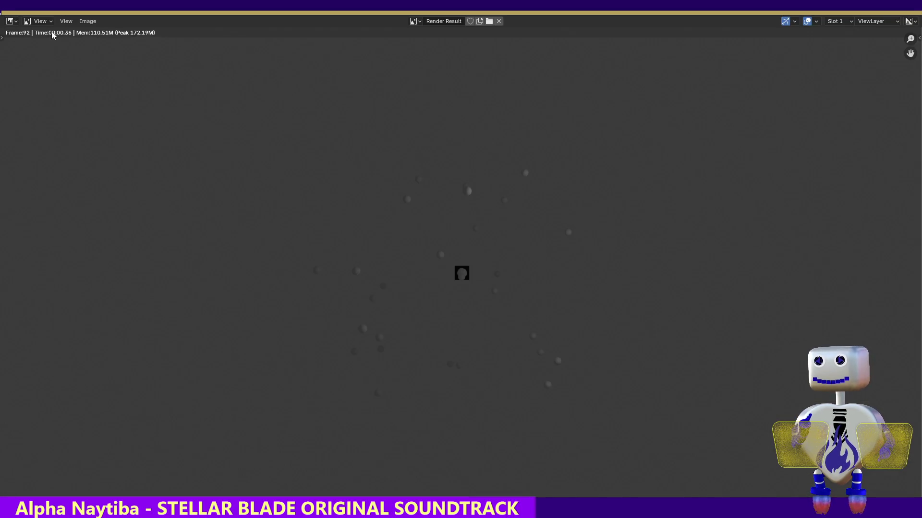
# Close the render result, then select the Sphere and then the Plane in the viewport.
pyautogui.press('Escape')
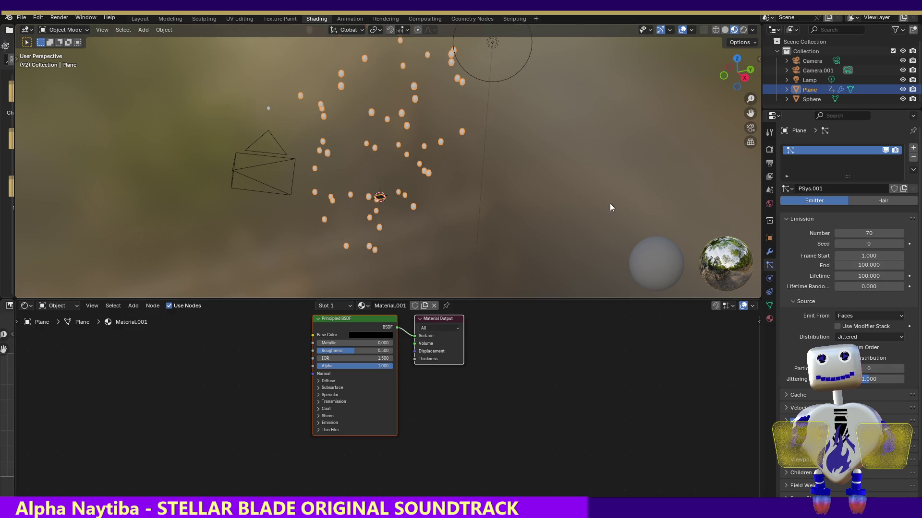
pyautogui.click(268, 109)
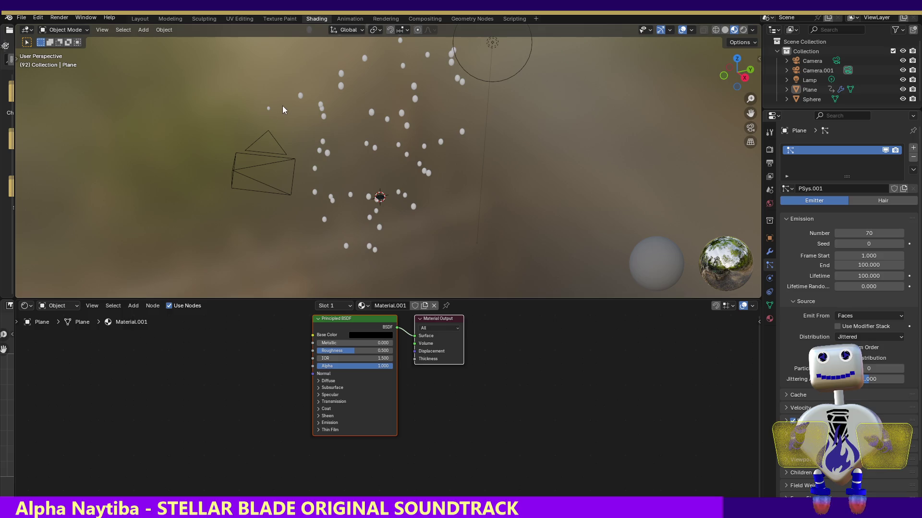
pyautogui.click(301, 98)
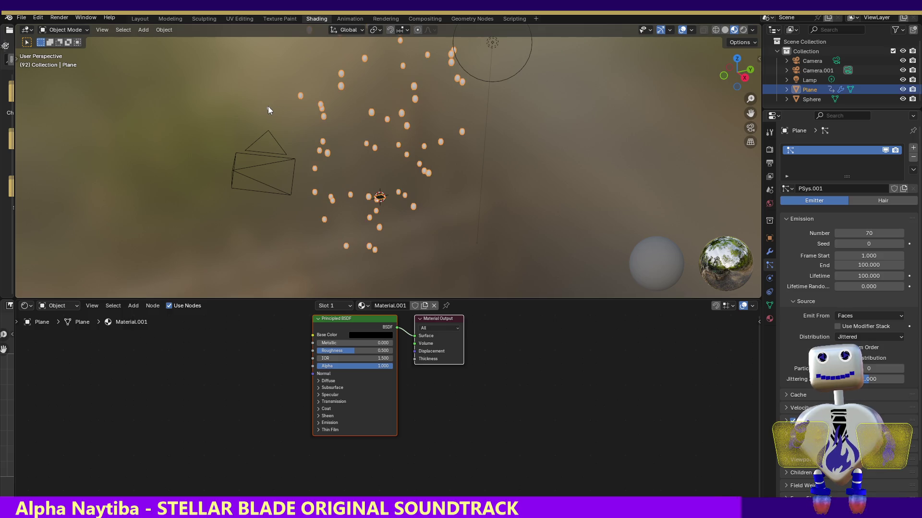
# Assign Material.001 to the Sphere and render frame 92 to get black dots.
pyautogui.click(268, 107)
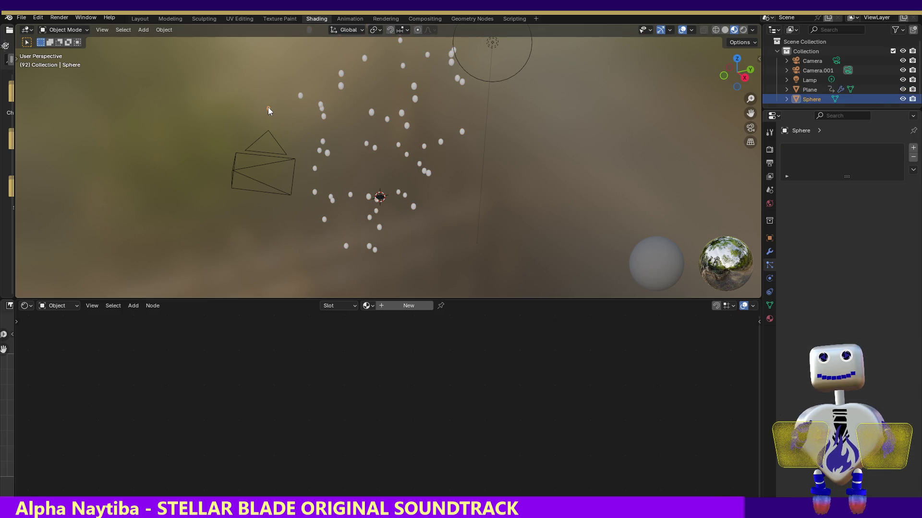
pyautogui.click(368, 306)
pyautogui.click(384, 320)
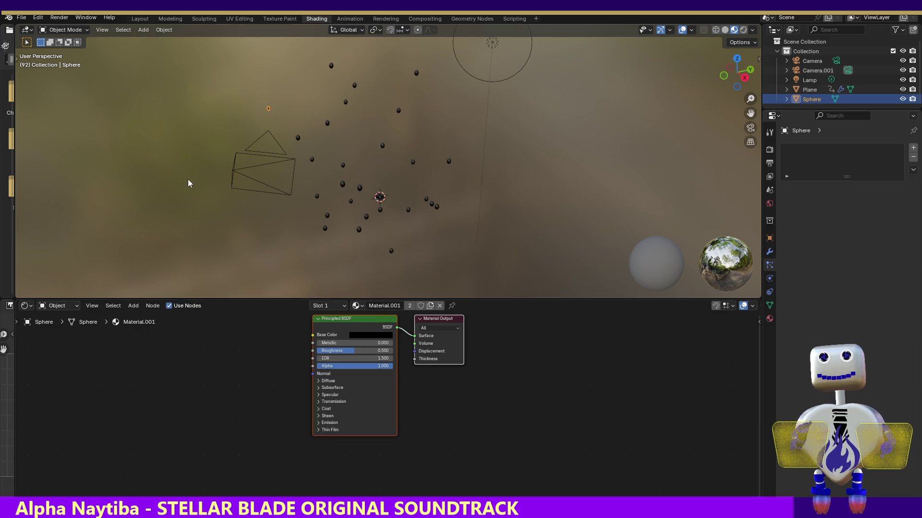
pyautogui.click(59, 18)
pyautogui.click(63, 28)
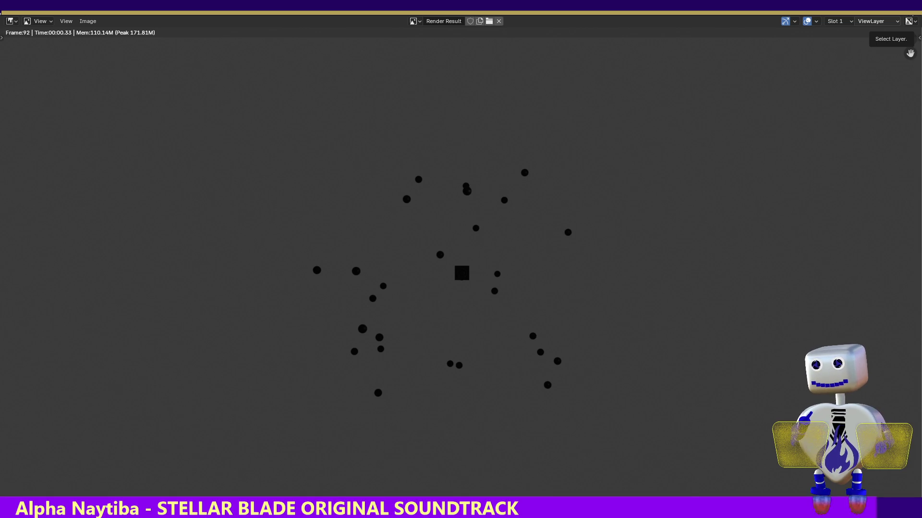
# Close the black-dot render and switch to the Animation workspace.
pyautogui.press('Escape')
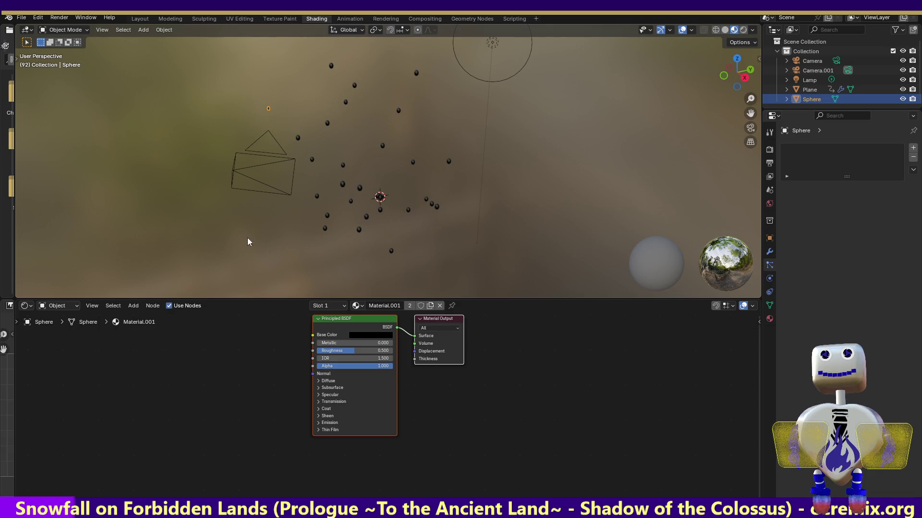
pyautogui.click(349, 19)
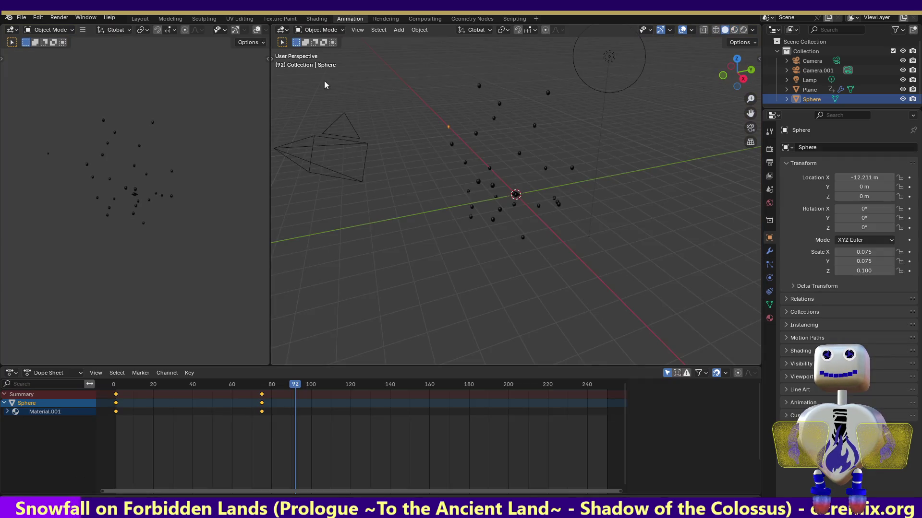
# Scrub the dope sheet from frame 3 to frame 75, then return to Shading.
pyautogui.moveTo(295, 384)
pyautogui.mouseDown()
pyautogui.moveTo(116, 385)
pyautogui.moveTo(263, 395)
pyautogui.mouseUp()
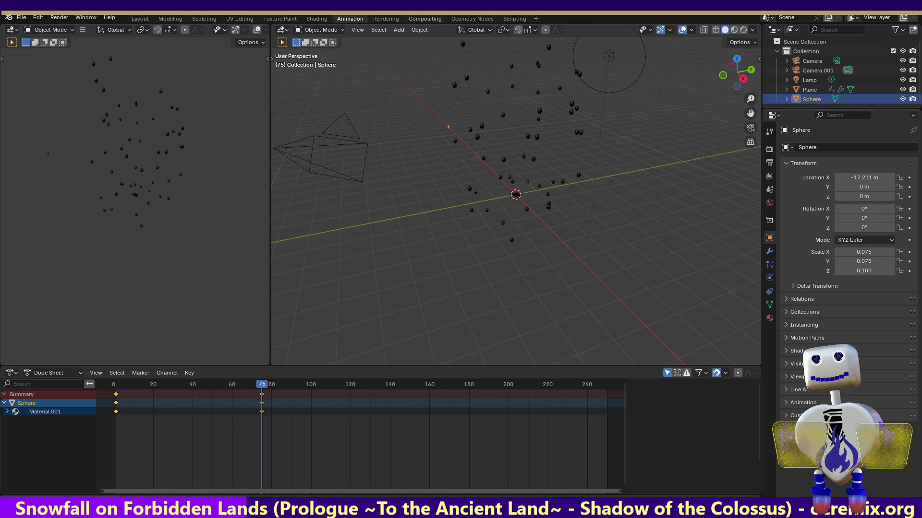
pyautogui.click(327, 22)
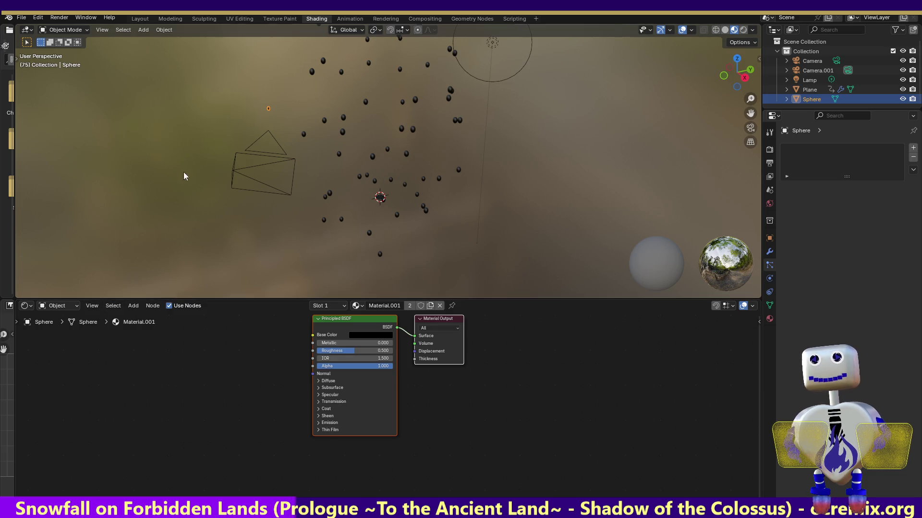
# Open the Render menu, then look through the Sphere's Physics and Object Data properties.
pyautogui.click(56, 17)
pyautogui.moveTo(87, 18)
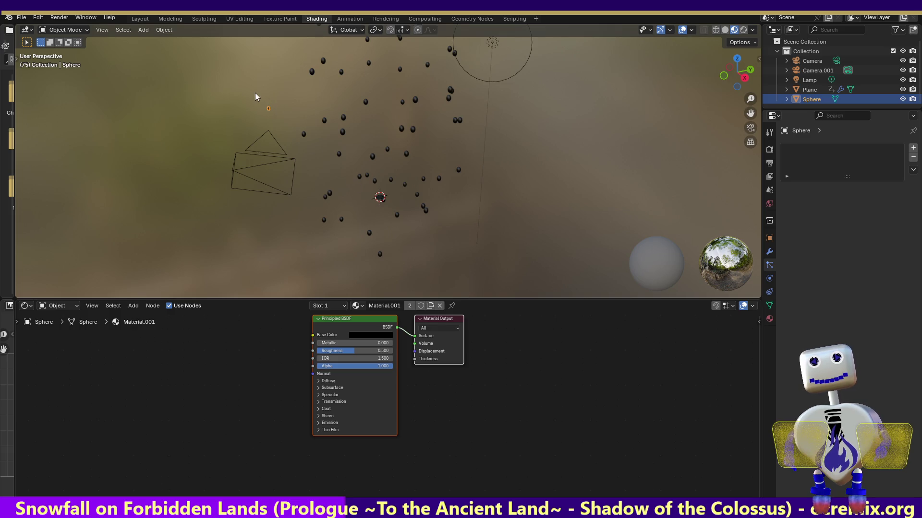
pyautogui.click(769, 294)
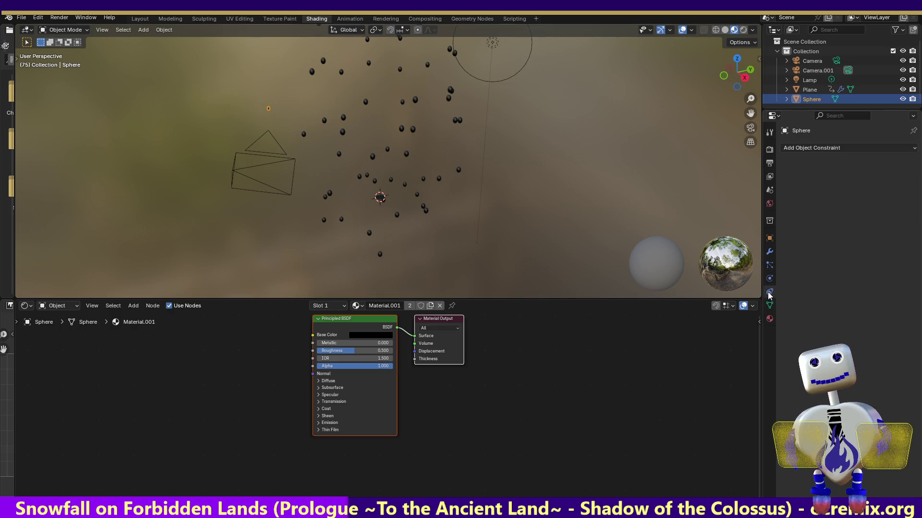
pyautogui.click(770, 279)
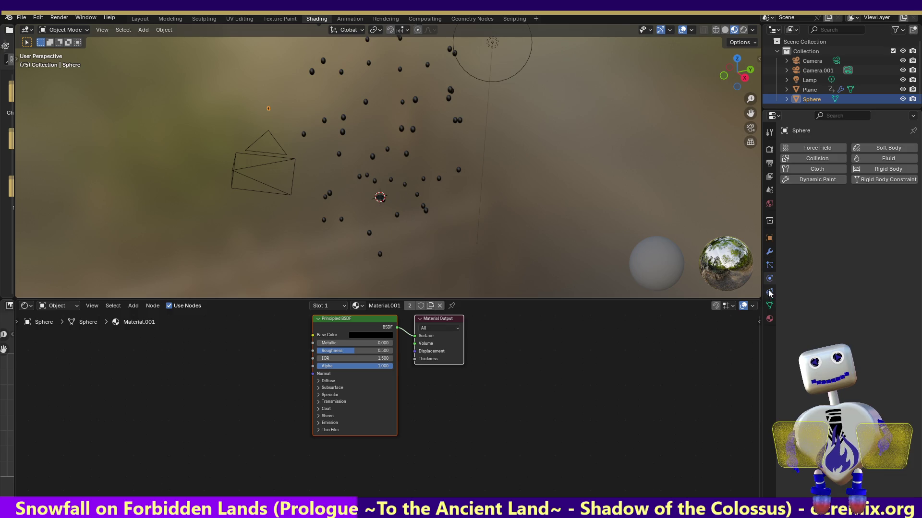
pyautogui.click(769, 291)
pyautogui.click(770, 306)
# Show Material.001's Settings for the Sphere, including Dithered render method and Bump Only displacement.
pyautogui.click(771, 319)
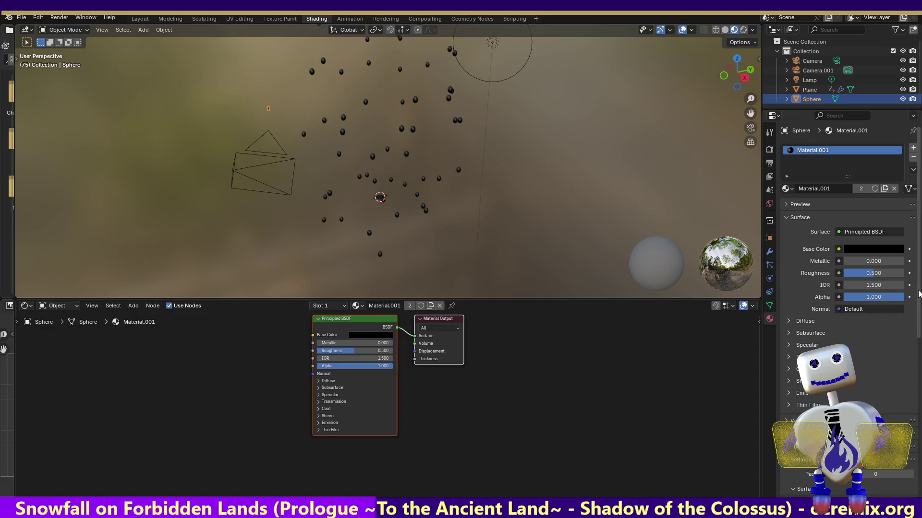
pyautogui.scroll(-10, 914, 416)
pyautogui.scroll(-5, 914, 416)
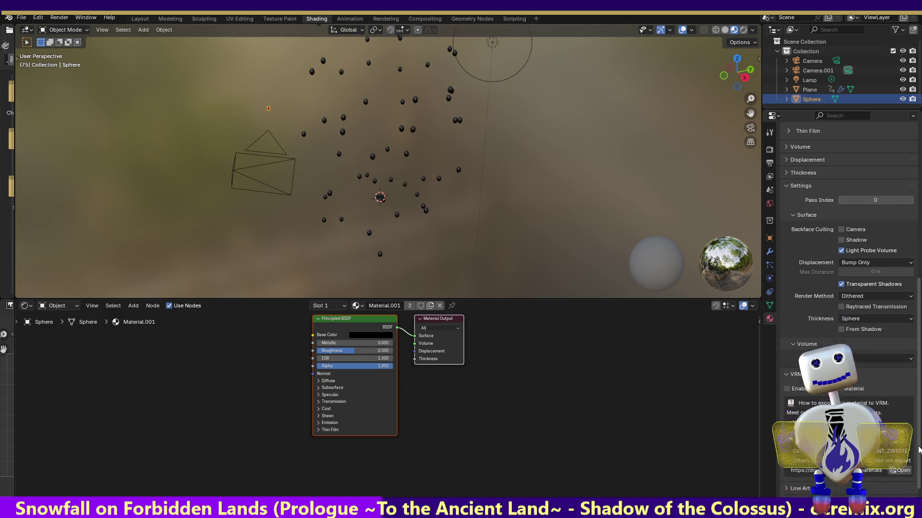
pyautogui.scroll(4, 898, 418)
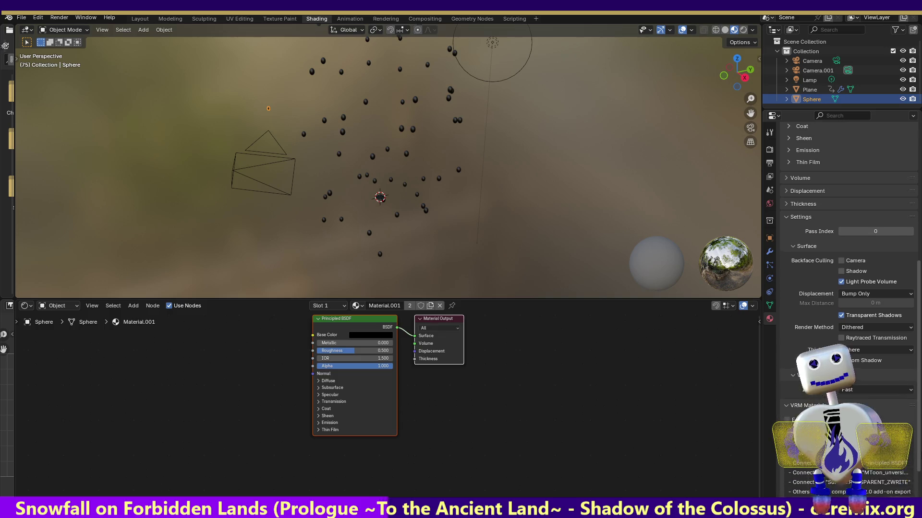
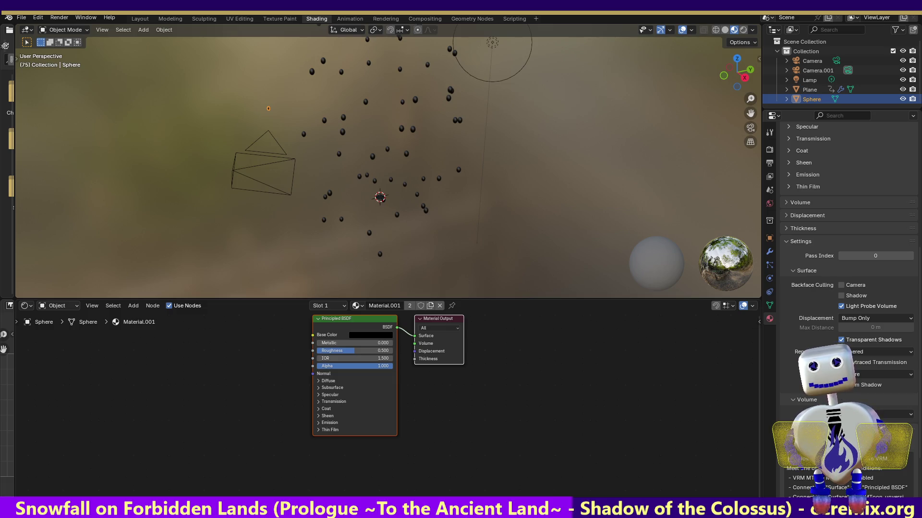
# Add a Principled Volume node beside the BSDF and wire it into Material Output's Volume socket.
pyautogui.click(130, 306)
pyautogui.moveTo(152, 349)
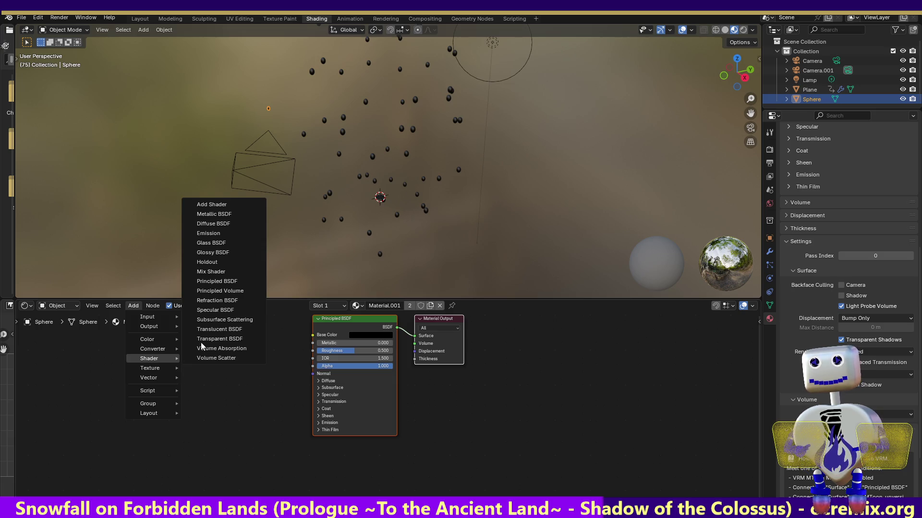
pyautogui.click(211, 294)
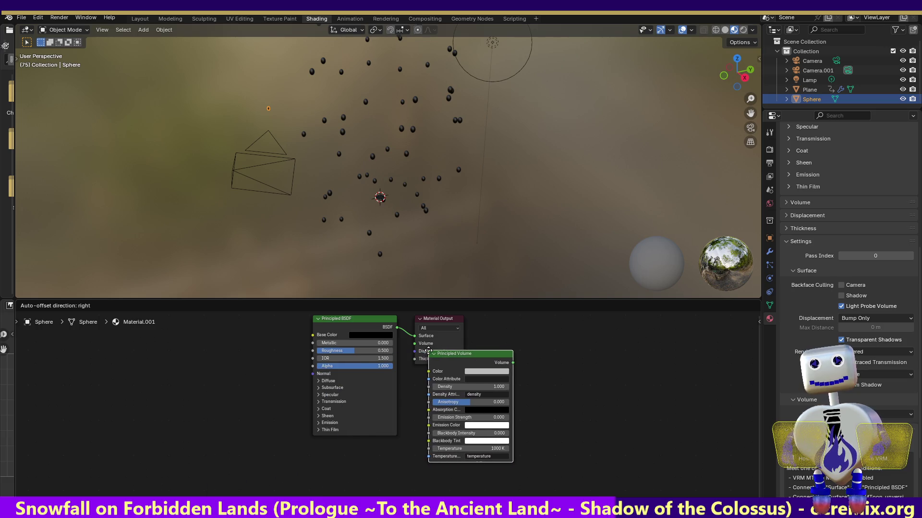
pyautogui.click(213, 334)
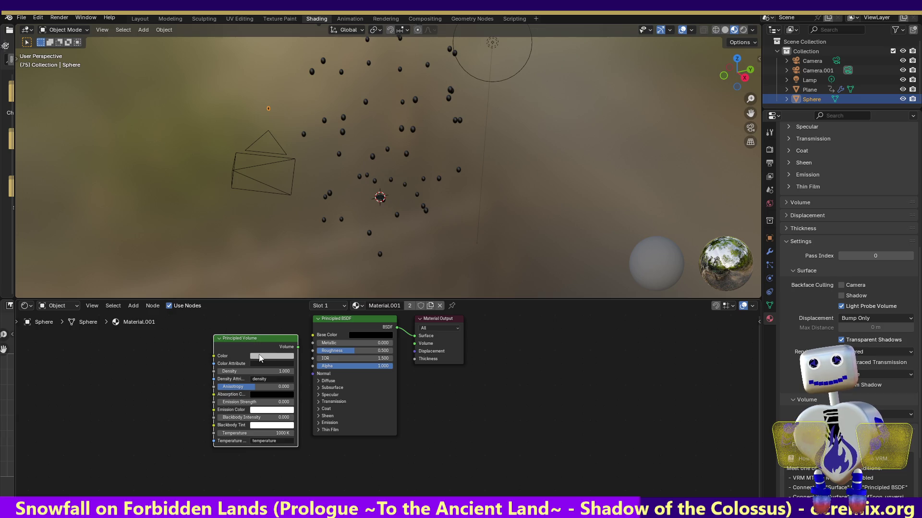
pyautogui.moveTo(298, 347); pyautogui.dragTo(414, 344)
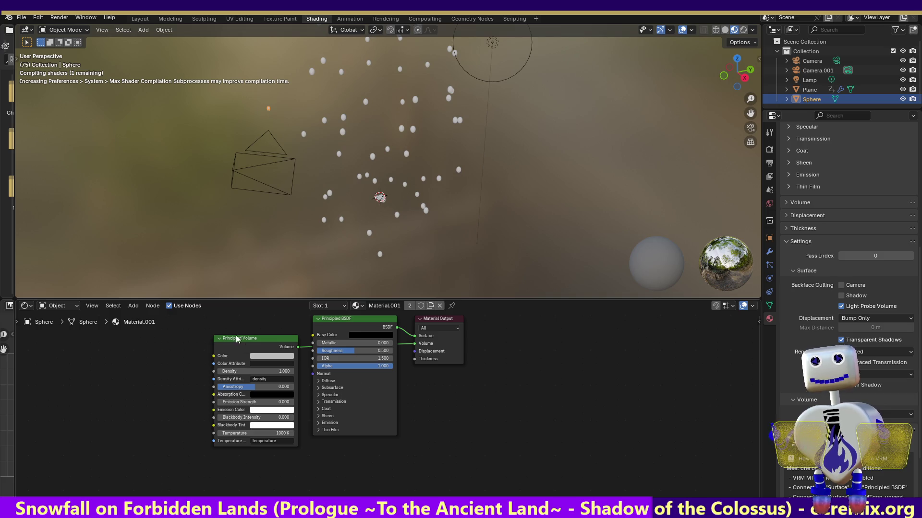
pyautogui.click(269, 358)
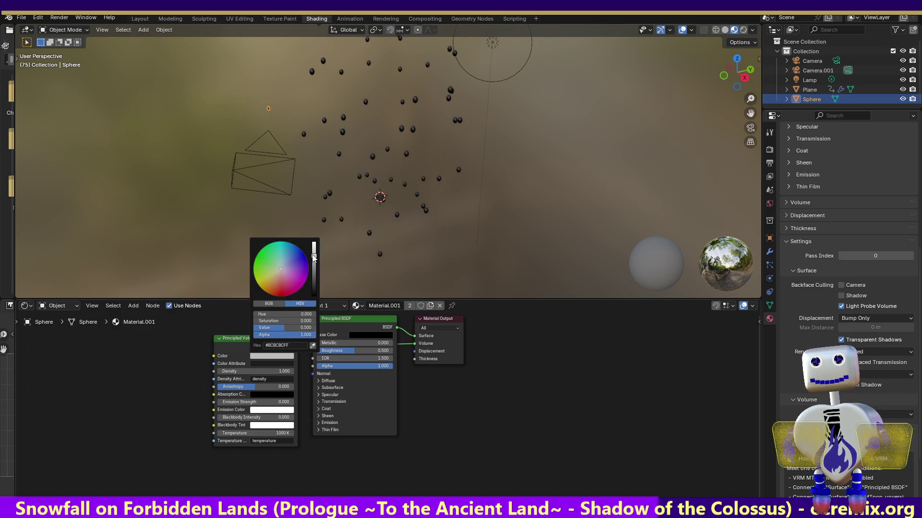
# Make the volume colour black and darken the emission colour and blackbody tint nearly to black.
pyautogui.moveTo(314, 256); pyautogui.dragTo(314, 297)
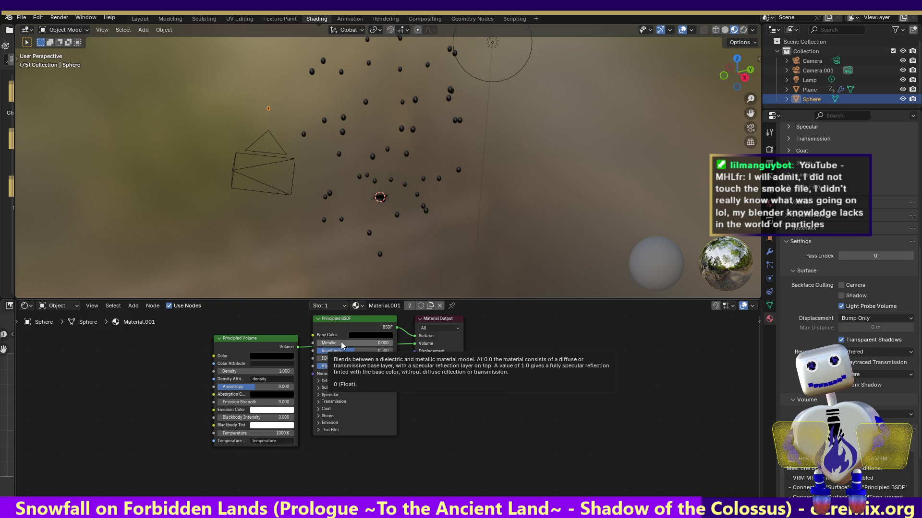
pyautogui.click(267, 412)
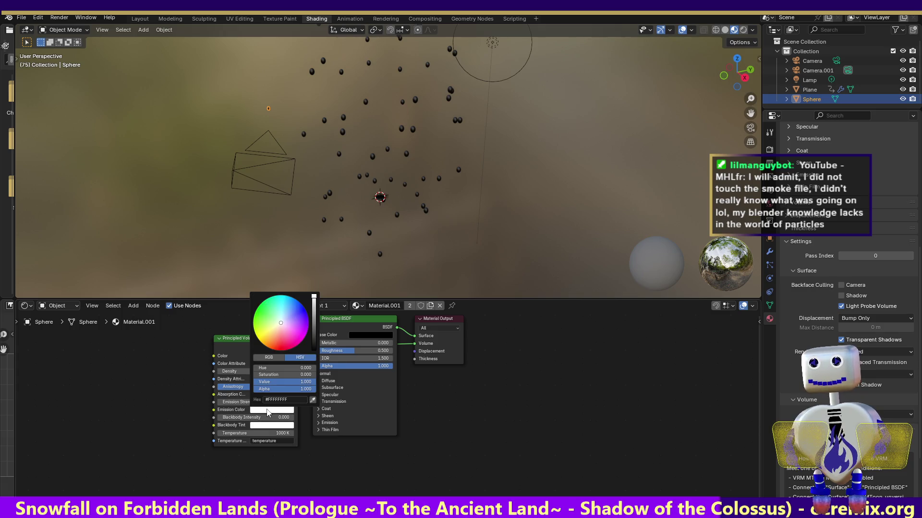
pyautogui.moveTo(315, 297); pyautogui.dragTo(315, 336)
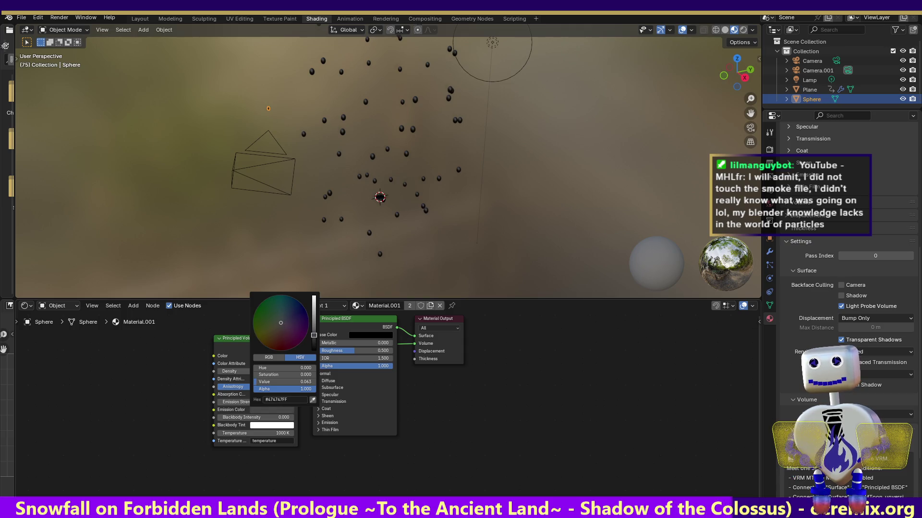
pyautogui.click(273, 425)
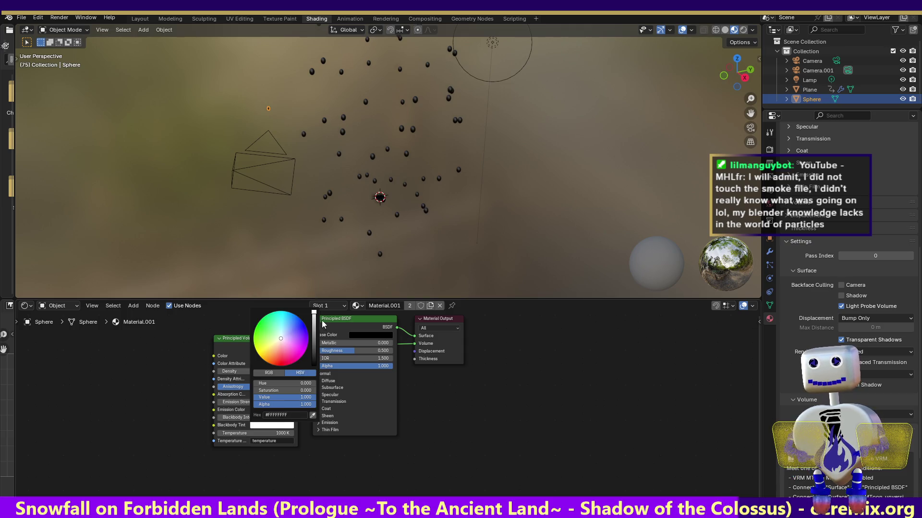
pyautogui.moveTo(314, 312)
pyautogui.mouseDown()
pyautogui.moveTo(314, 355)
pyautogui.moveTo(314, 346)
pyautogui.mouseUp()
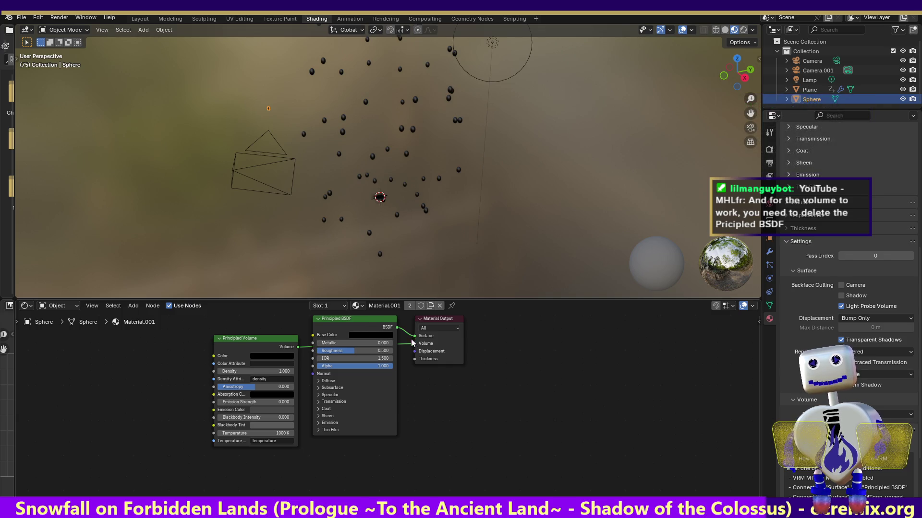
pyautogui.click(362, 318)
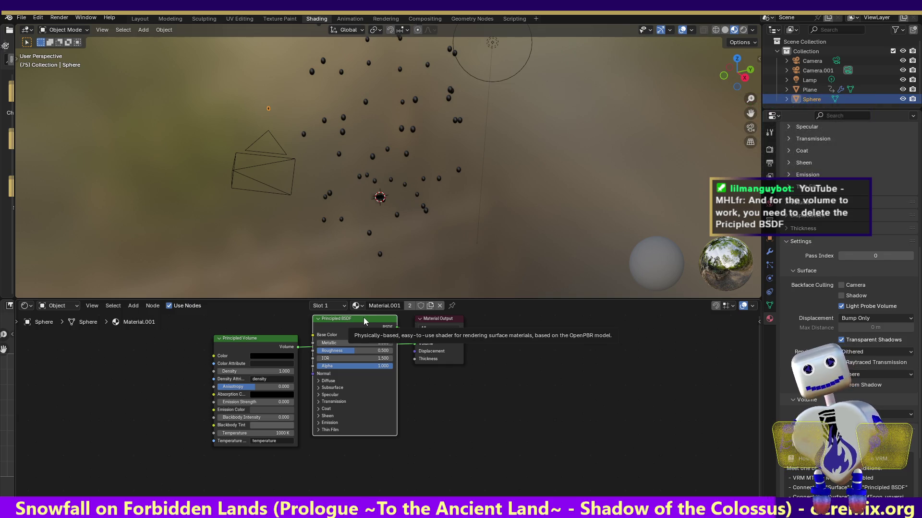
# Delete the Principled BSDF, connect the Principled Volume to the output, and set Density to 0.05.
pyautogui.press('Delete')
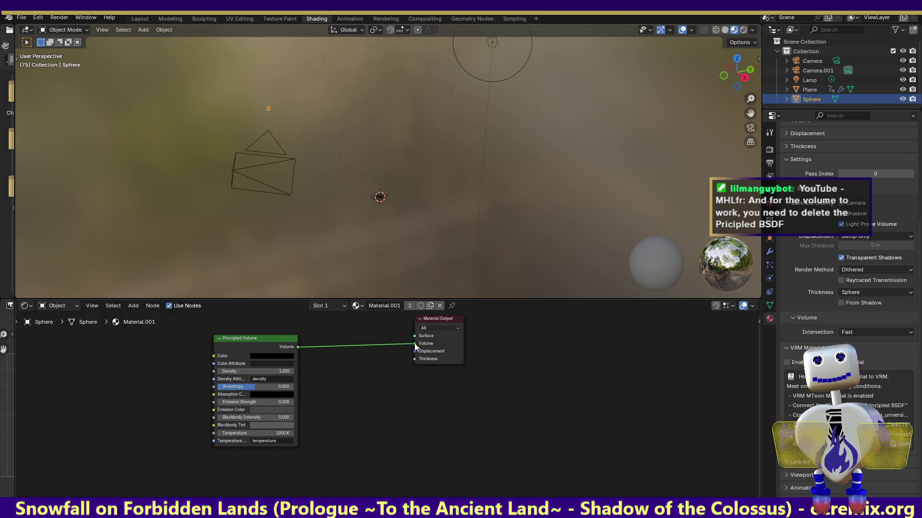
pyautogui.moveTo(298, 346)
pyautogui.mouseDown()
pyautogui.moveTo(415, 337)
pyautogui.moveTo(365, 359)
pyautogui.moveTo(381, 379)
pyautogui.mouseUp()
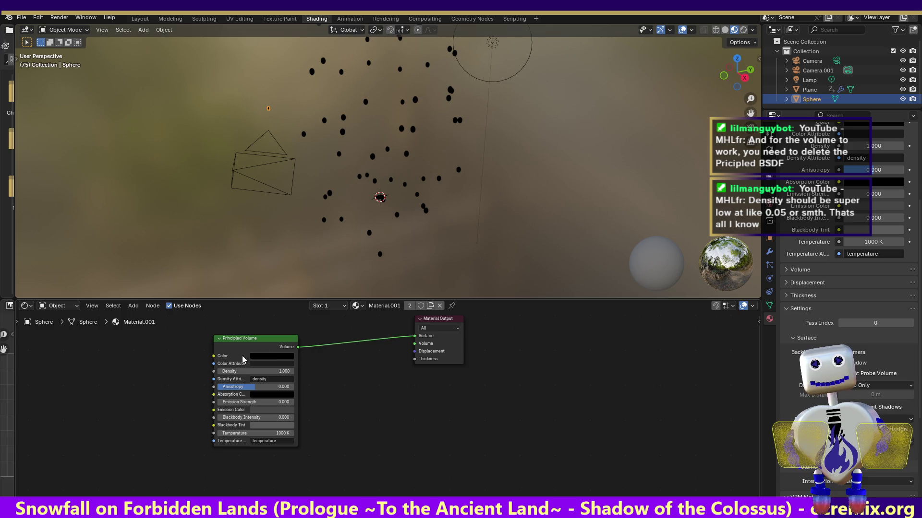
pyautogui.click(279, 371)
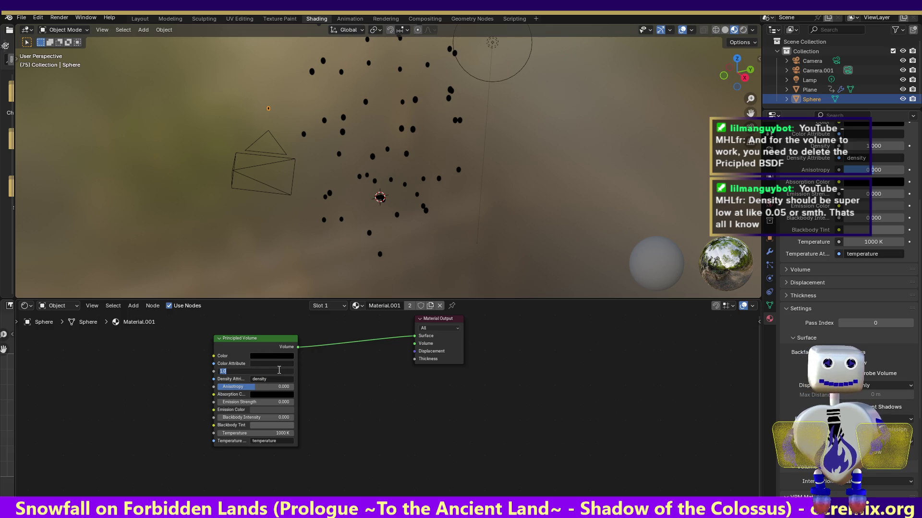
pyautogui.write('05')
pyautogui.press('Return')
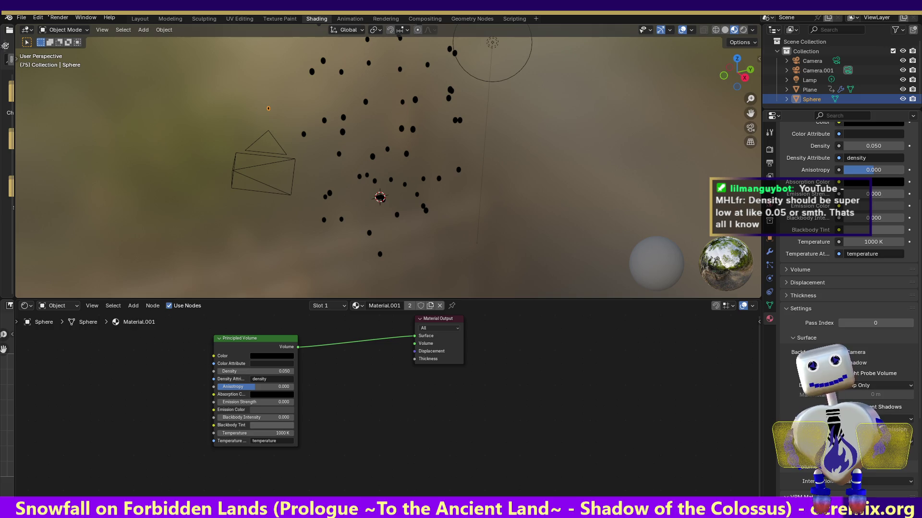
pyautogui.click(59, 18)
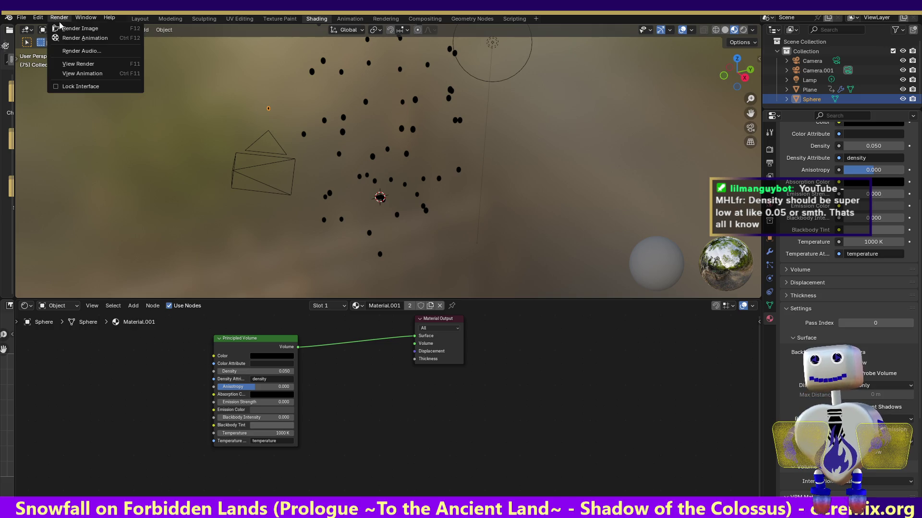
pyautogui.click(61, 30)
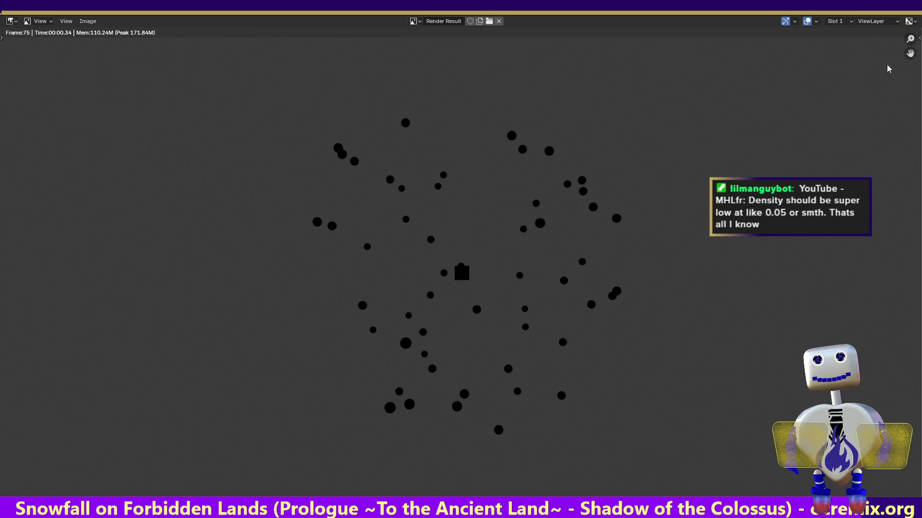
pyautogui.press('Escape')
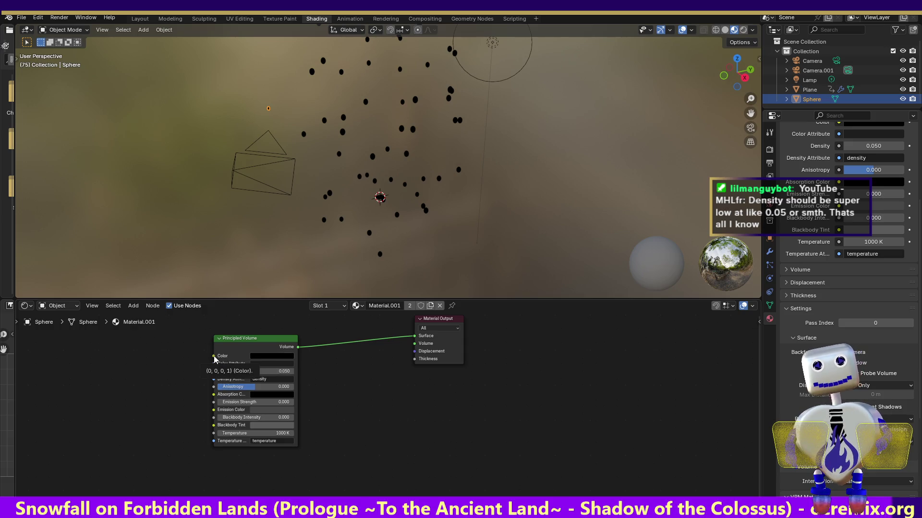
pyautogui.moveTo(214, 356); pyautogui.dragTo(198, 353)
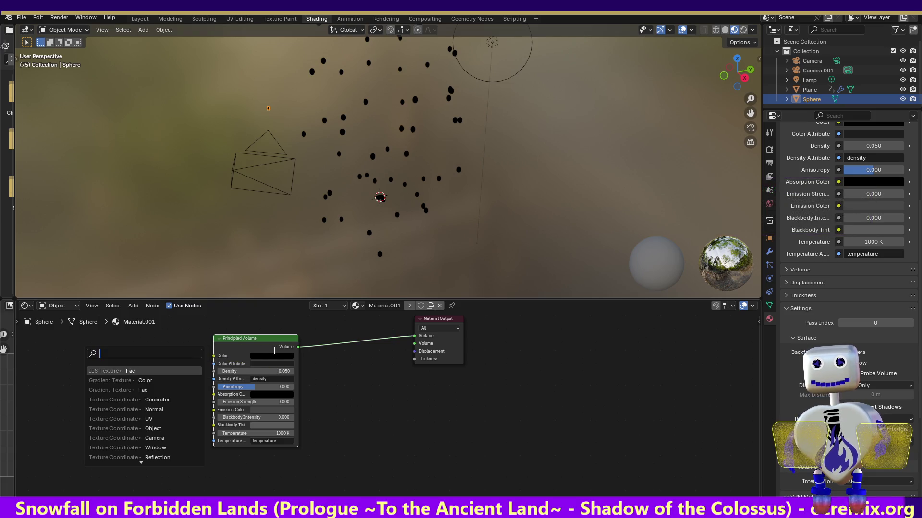
pyautogui.click(298, 354)
pyautogui.moveTo(299, 346); pyautogui.dragTo(414, 343)
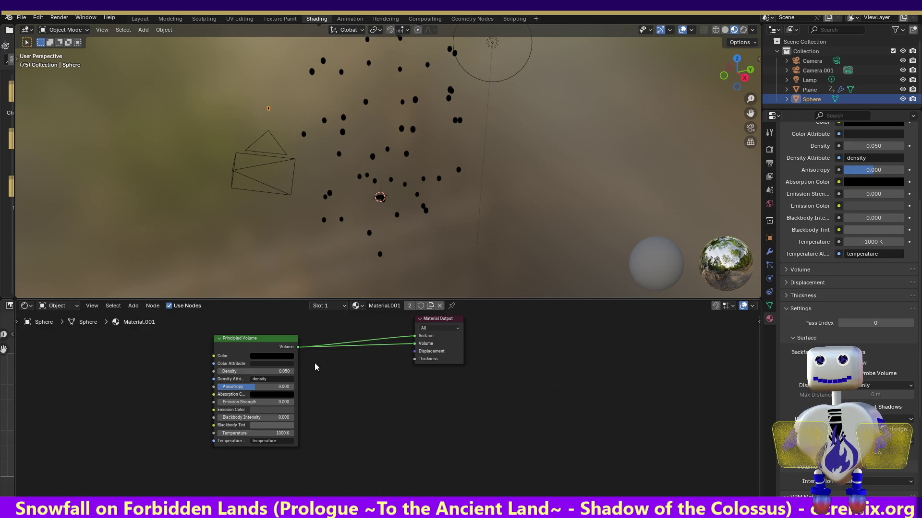
pyautogui.click(414, 345)
pyautogui.moveTo(416, 345); pyautogui.dragTo(389, 353)
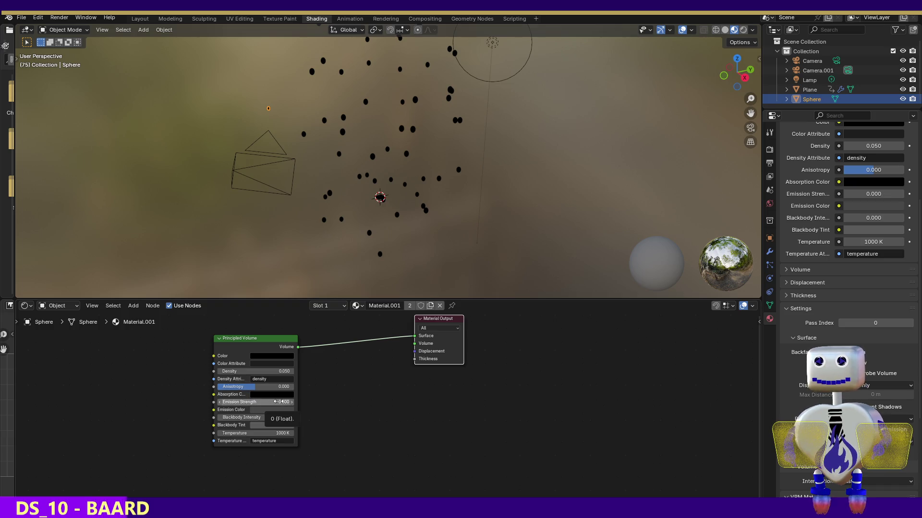
pyautogui.moveTo(277, 401); pyautogui.dragTo(312, 402)
# Raise Emission Strength to 4.6 and render a test frame.
pyautogui.moveTo(254, 402); pyautogui.dragTo(336, 402)
pyautogui.click(59, 17)
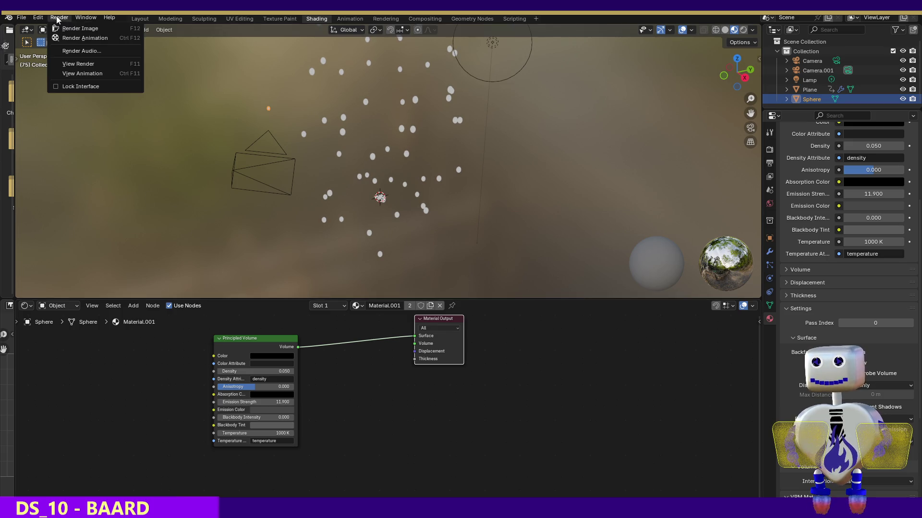
pyautogui.click(67, 28)
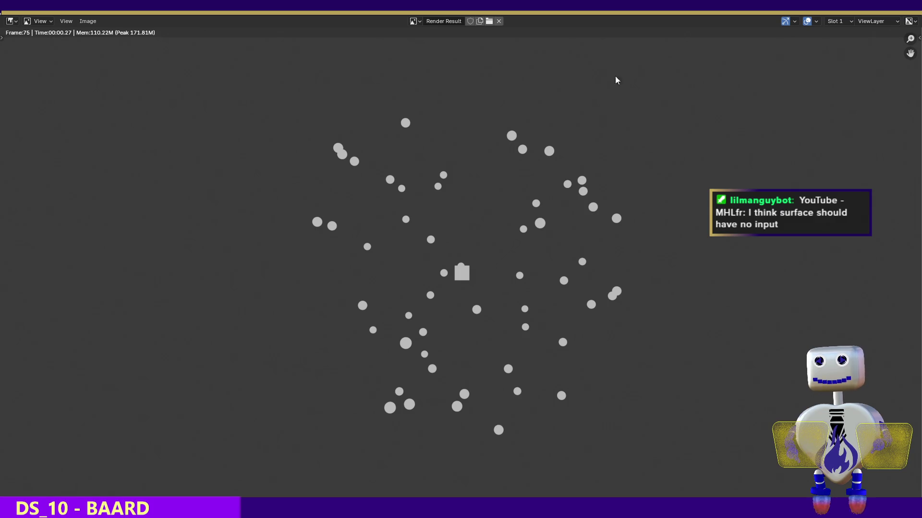
pyautogui.press('Escape')
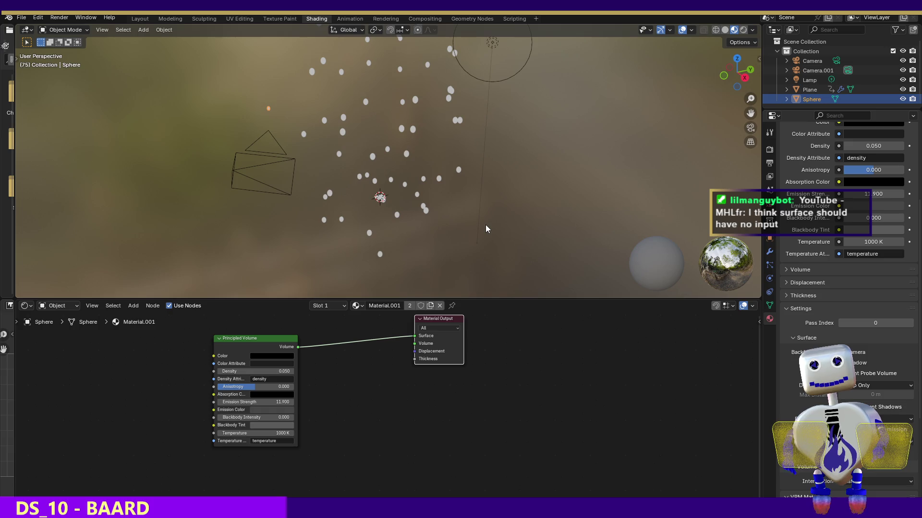
# Move the volume shader link to the Volume input and keep Emission Strength at 0.
pyautogui.moveTo(417, 340); pyautogui.dragTo(404, 345)
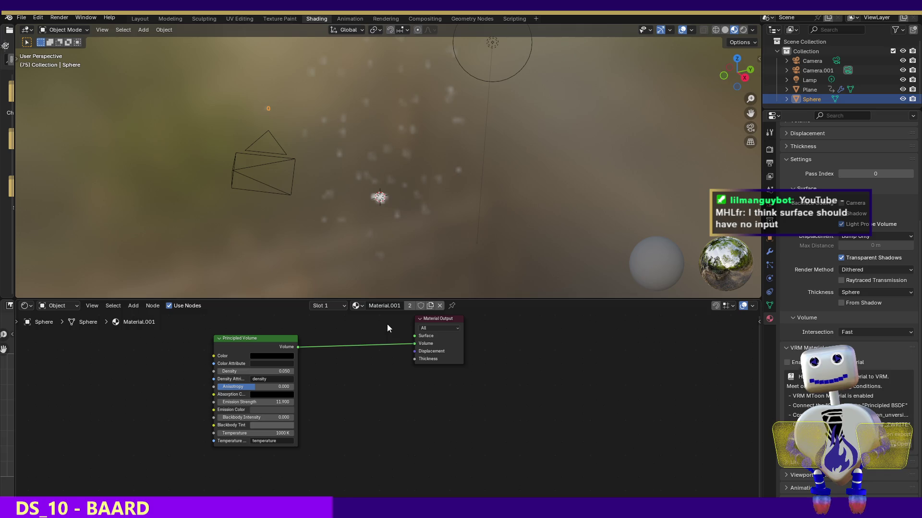
pyautogui.click(280, 404)
pyautogui.press('Return')
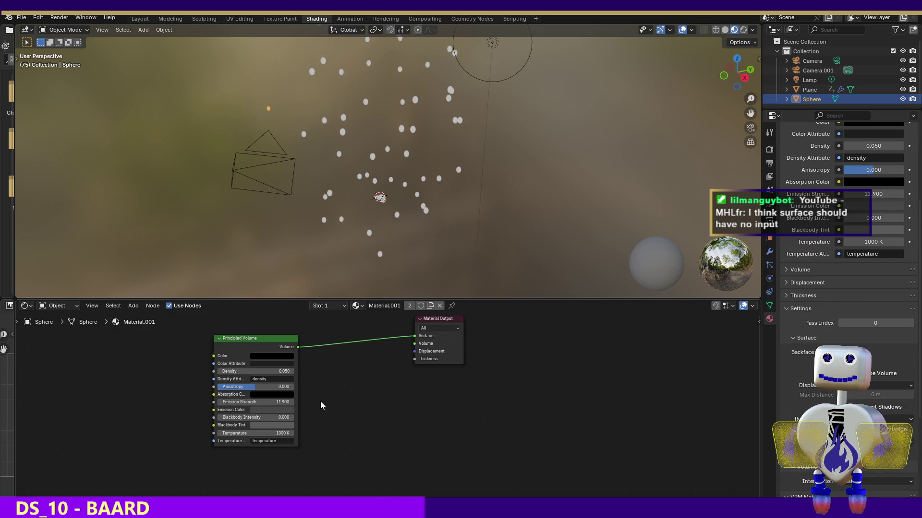
pyautogui.hotkey('ctrl', 'z')
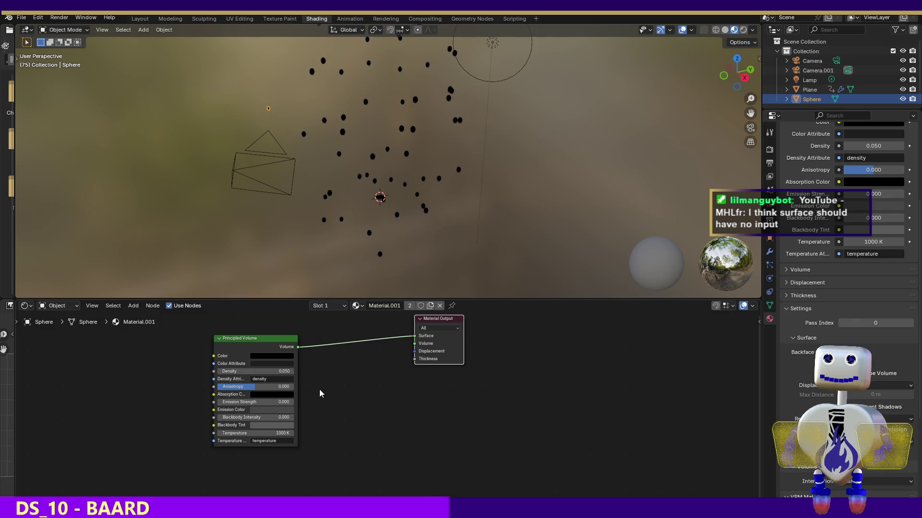
pyautogui.moveTo(414, 336); pyautogui.dragTo(413, 344)
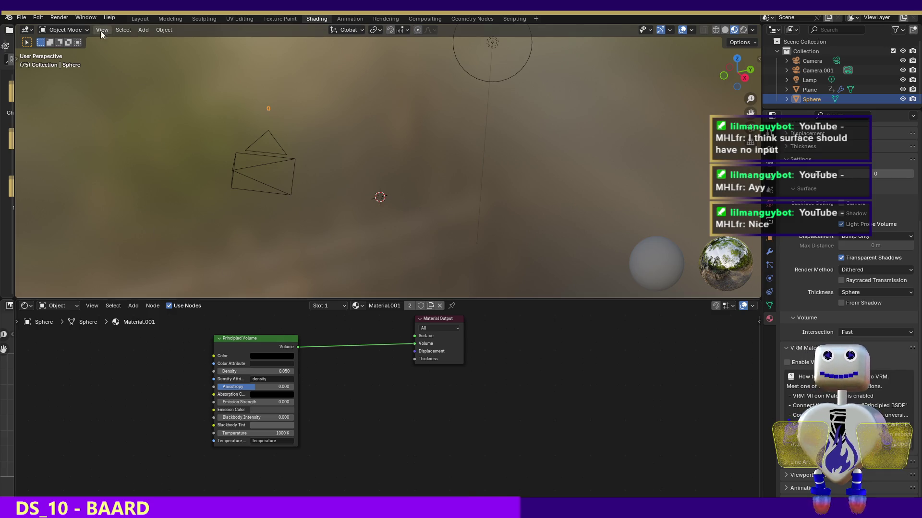
pyautogui.click(59, 17)
# Render the current frame, then try volume Density values 0.35 and 2.25.
pyautogui.click(58, 28)
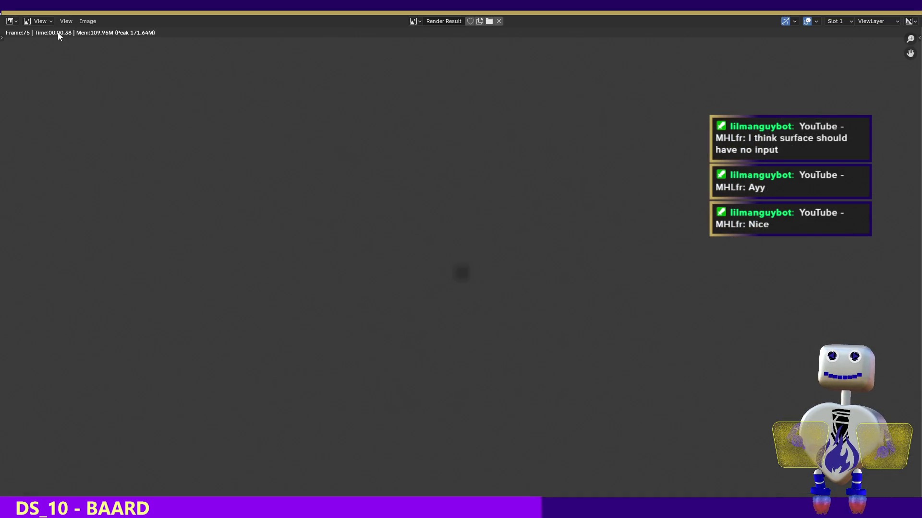
pyautogui.press('Escape')
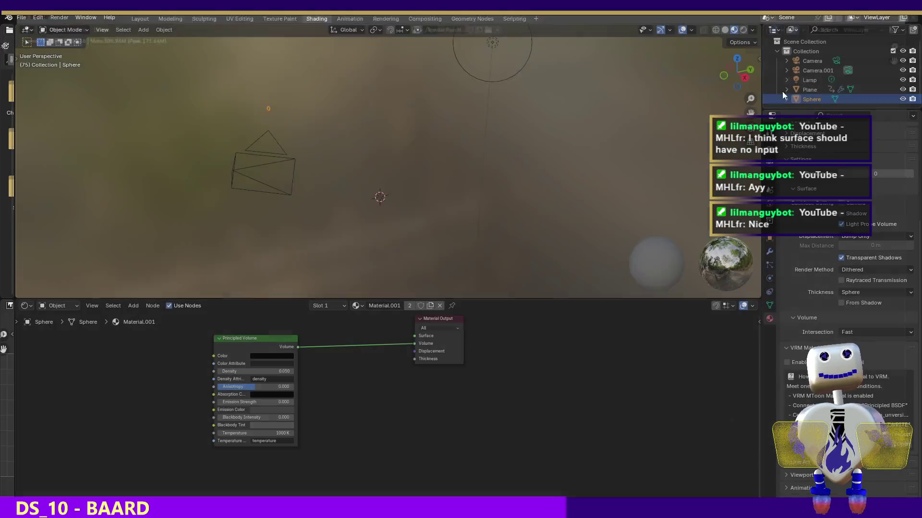
pyautogui.click(269, 371)
pyautogui.write('0.35')
pyautogui.press('Return')
pyautogui.click(269, 371)
pyautogui.write('2.25')
pyautogui.press('Return')
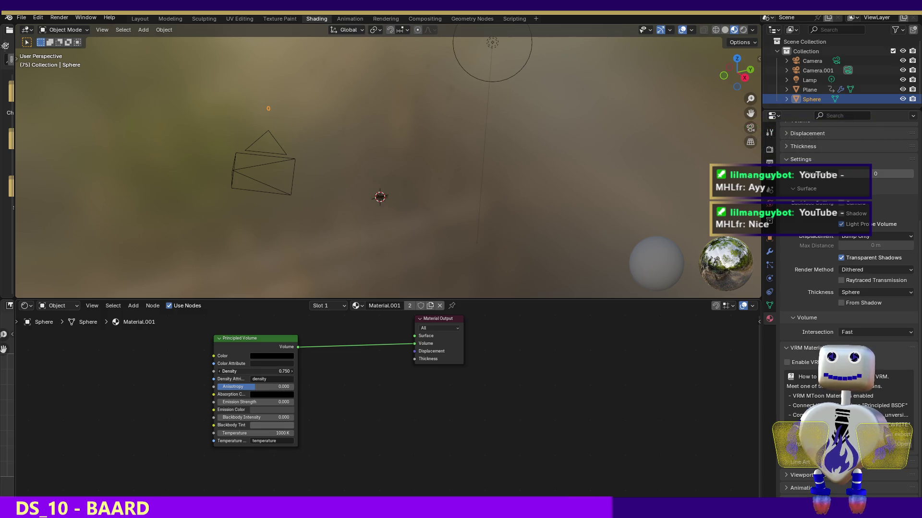
# Set Density to 5.65, then 5.85, and render a test frame.
pyautogui.click(268, 371)
pyautogui.write('2.950')
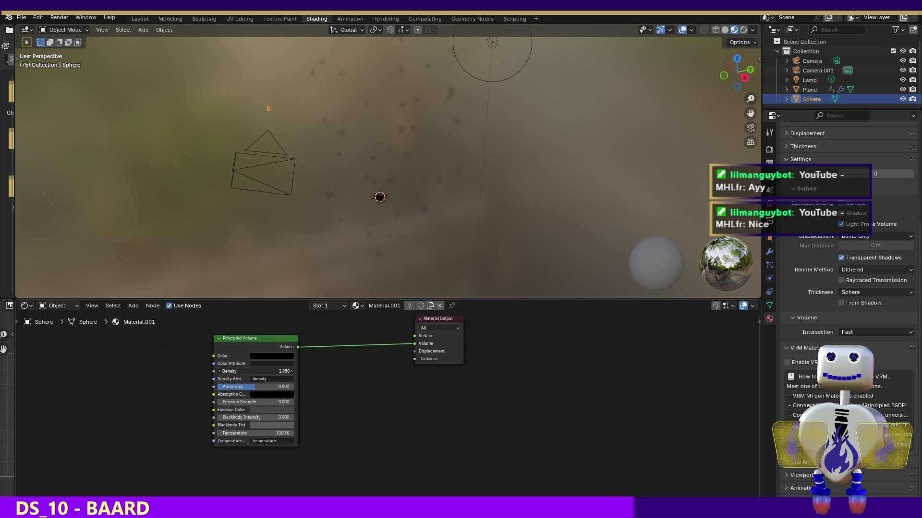
pyautogui.write('5.65')
pyautogui.press('Return')
pyautogui.click(268, 372)
pyautogui.write('5.85')
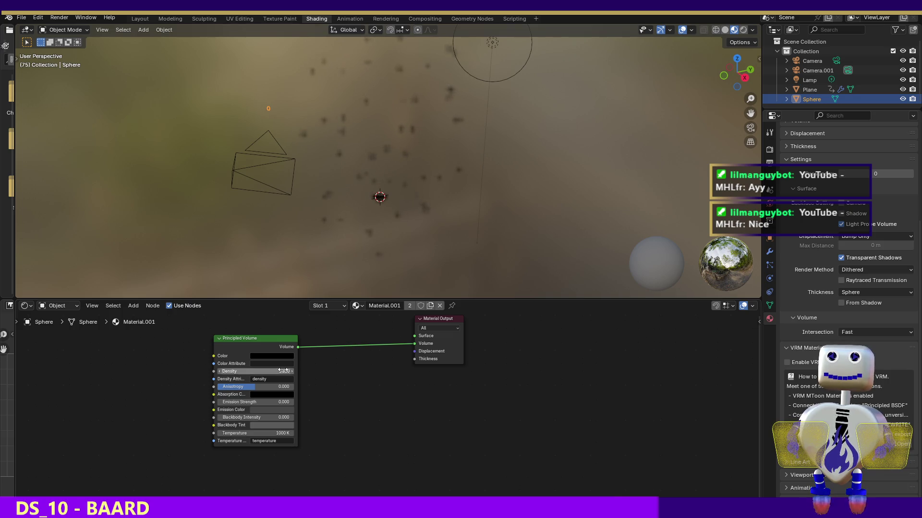
pyautogui.press('Return')
pyautogui.click(61, 19)
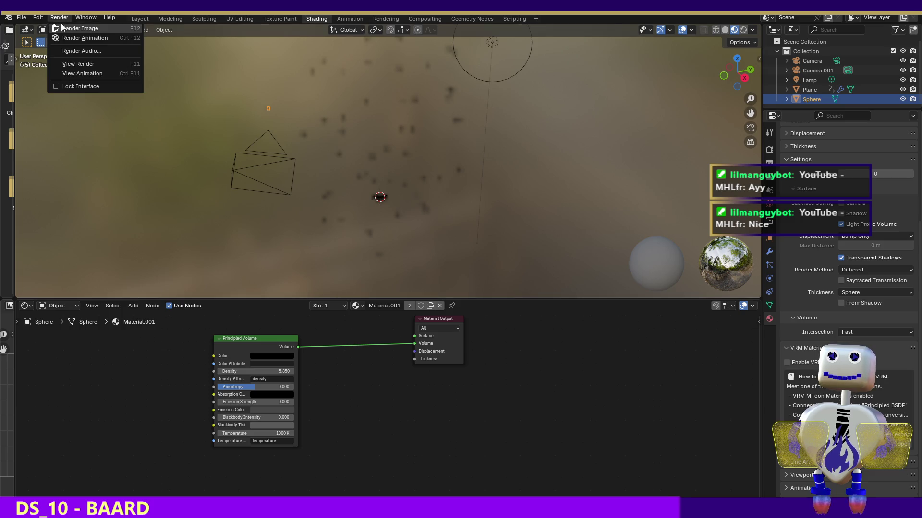
pyautogui.click(61, 27)
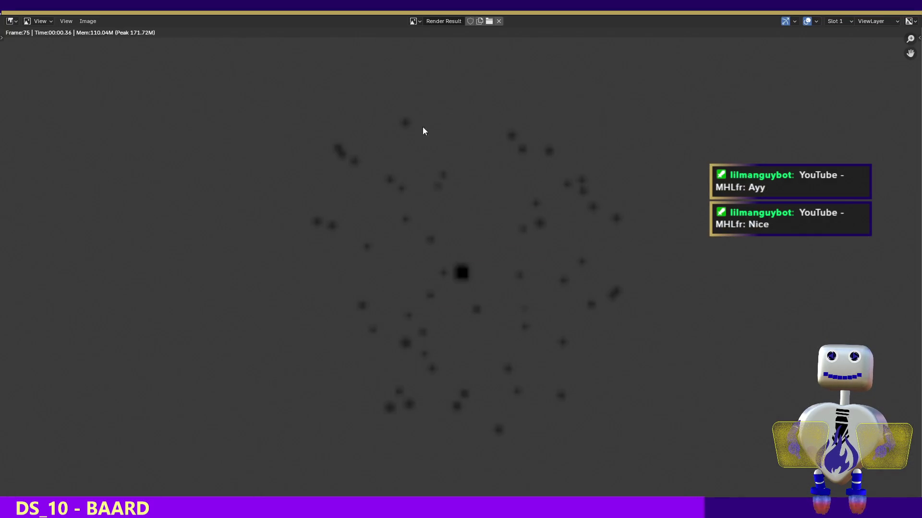
pyautogui.press('Escape')
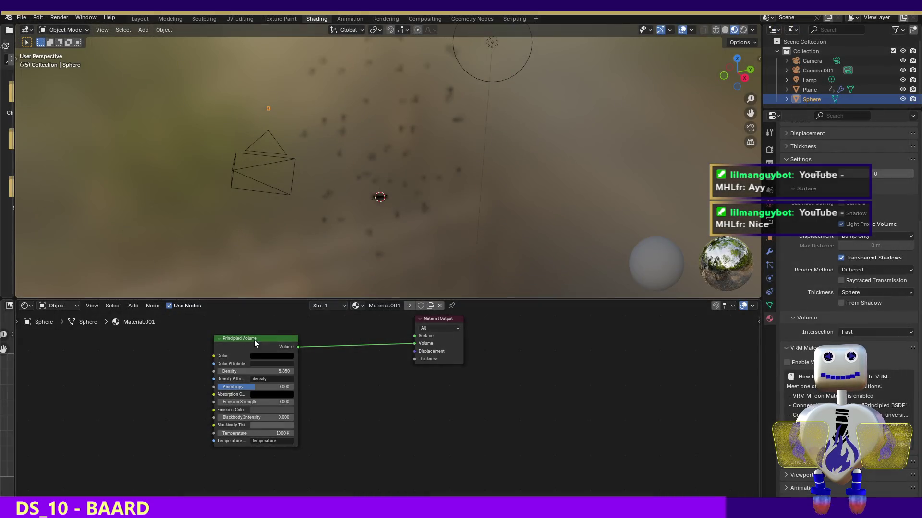
# Raise the volume Density to about 31 and render to check the darker puffs.
pyautogui.moveTo(254, 371); pyautogui.dragTo(336, 371)
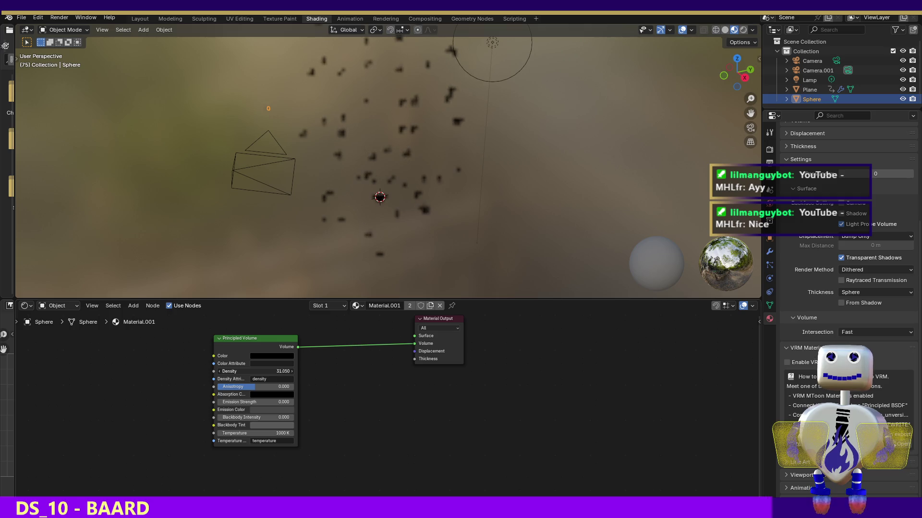
pyautogui.click(68, 19)
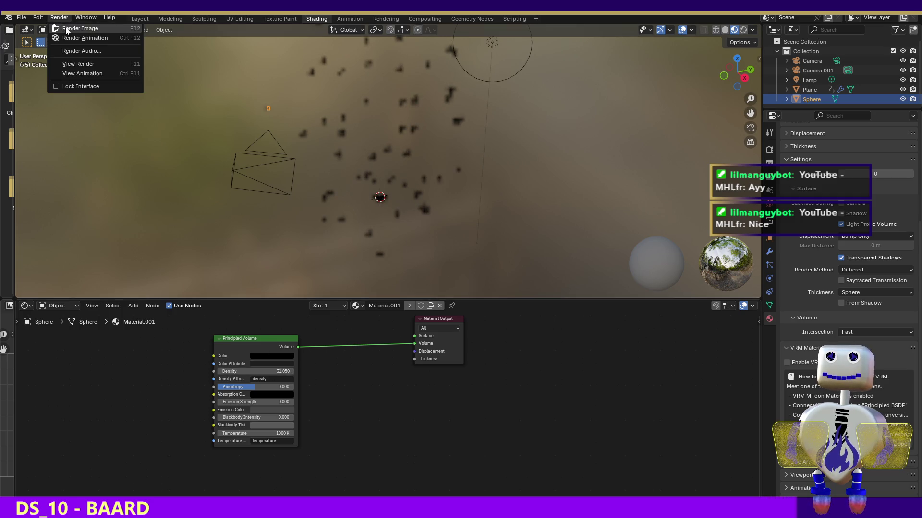
pyautogui.click(71, 30)
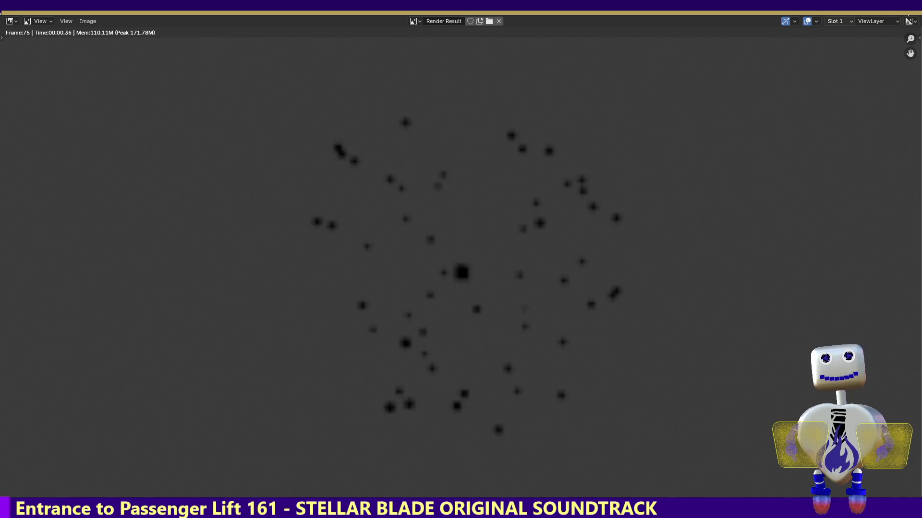
pyautogui.press('Escape')
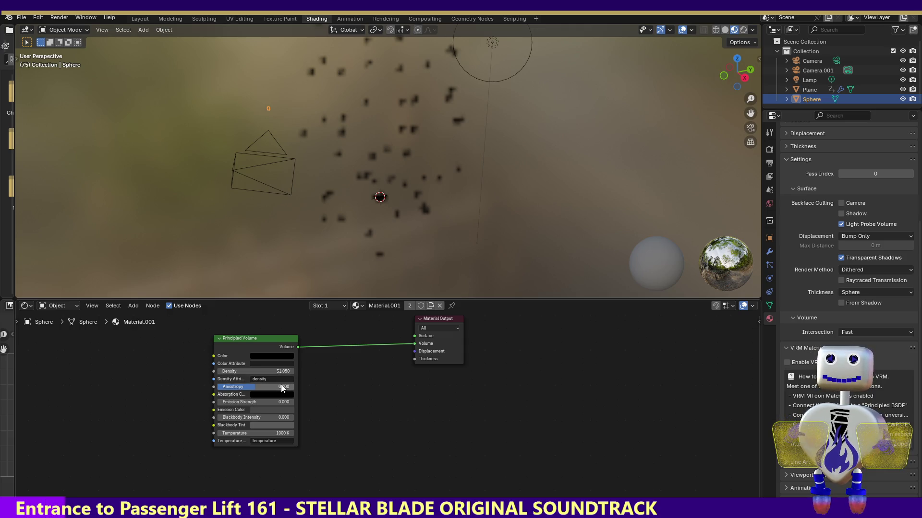
# Raise the volume's Emission Strength and render a glowing test frame.
pyautogui.moveTo(277, 409); pyautogui.dragTo(329, 409)
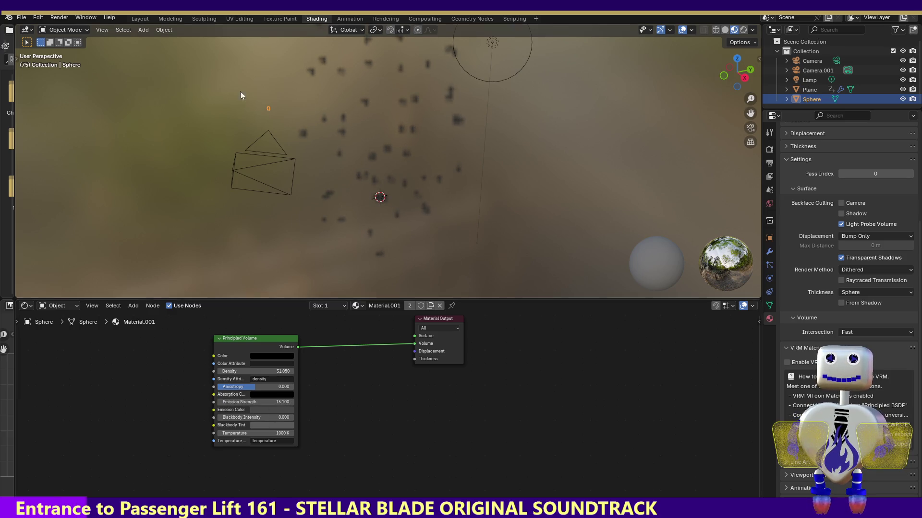
pyautogui.click(60, 17)
pyautogui.click(70, 27)
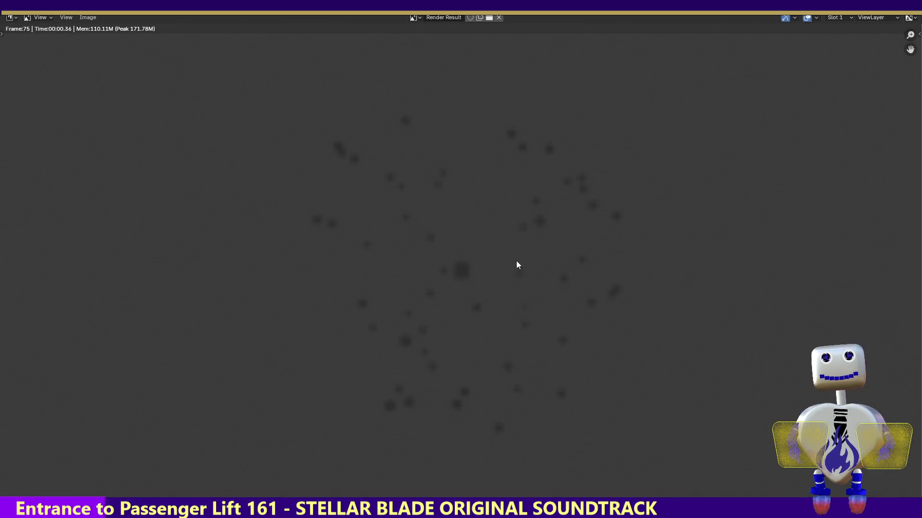
pyautogui.press('Escape')
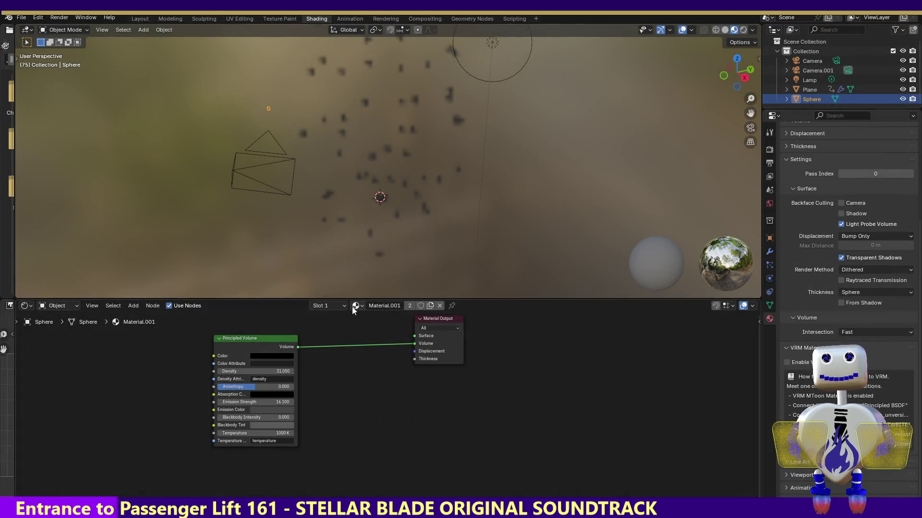
# Undo back to Density 5.85 with zero emission and switch to another window.
pyautogui.hotkey('ctrl', 'z')
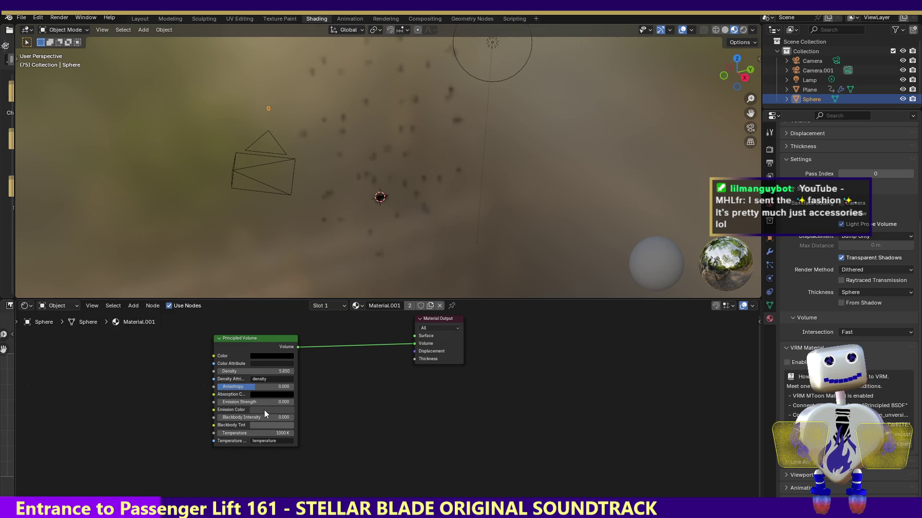
pyautogui.moveTo(264, 408)
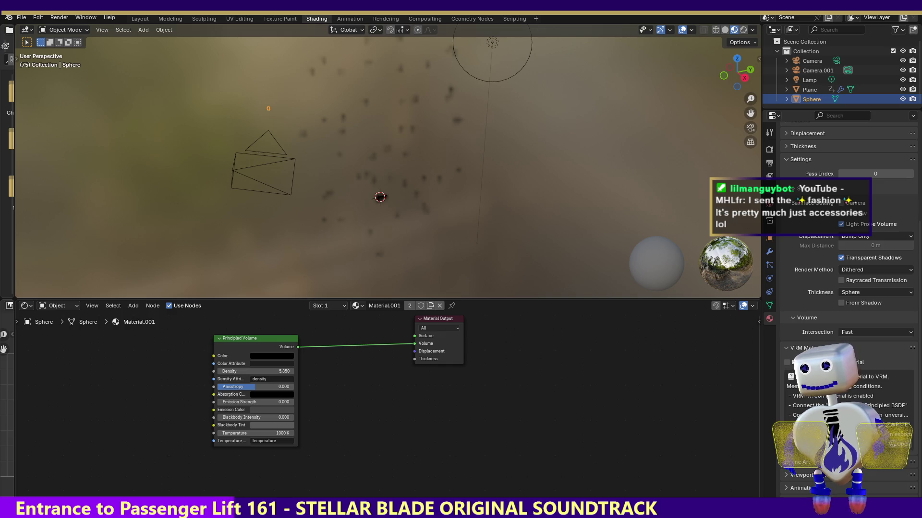
pyautogui.hotkey('alt', 'Tab')
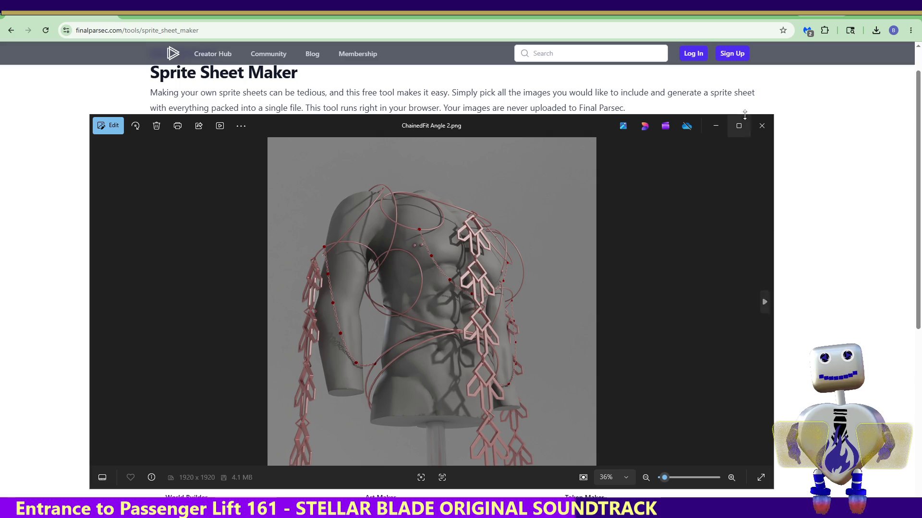
# Maximize Photos and page through the renders back to the black film-camera outfit.
pyautogui.click(740, 126)
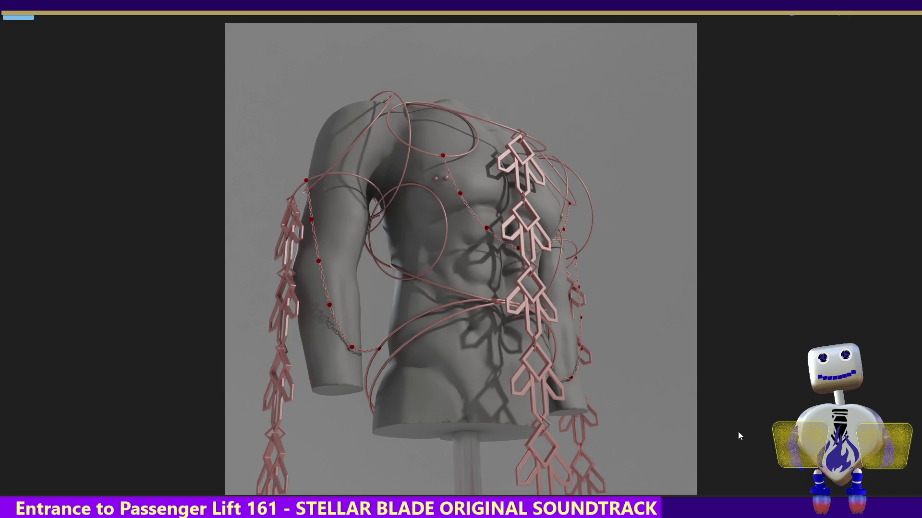
pyautogui.moveTo(910, 260)
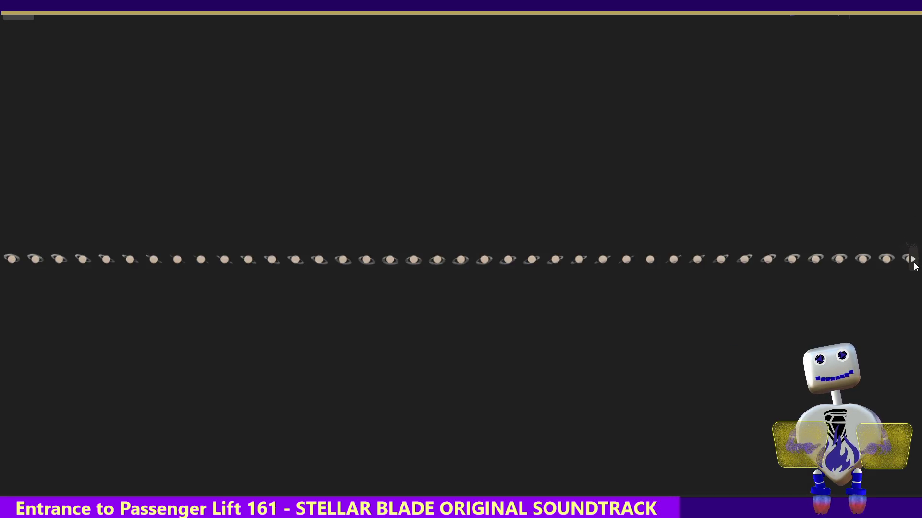
pyautogui.click(915, 265)
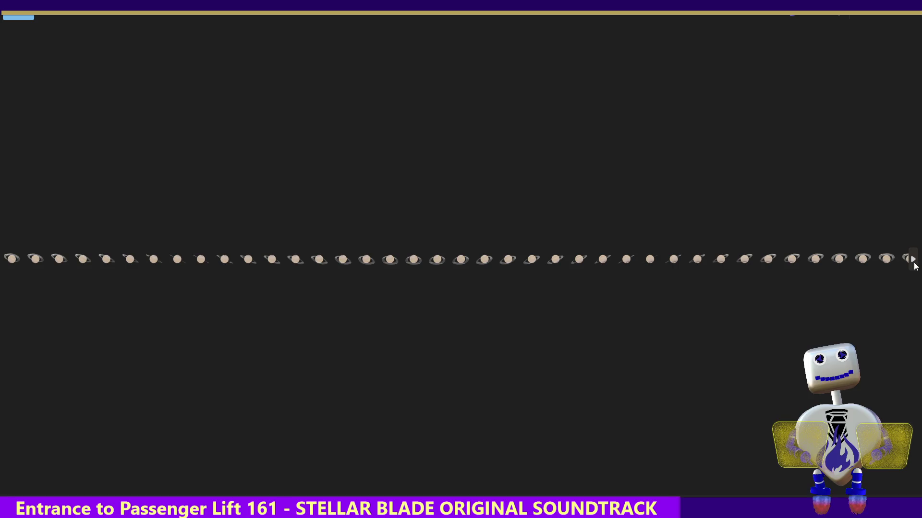
pyautogui.click(8, 262)
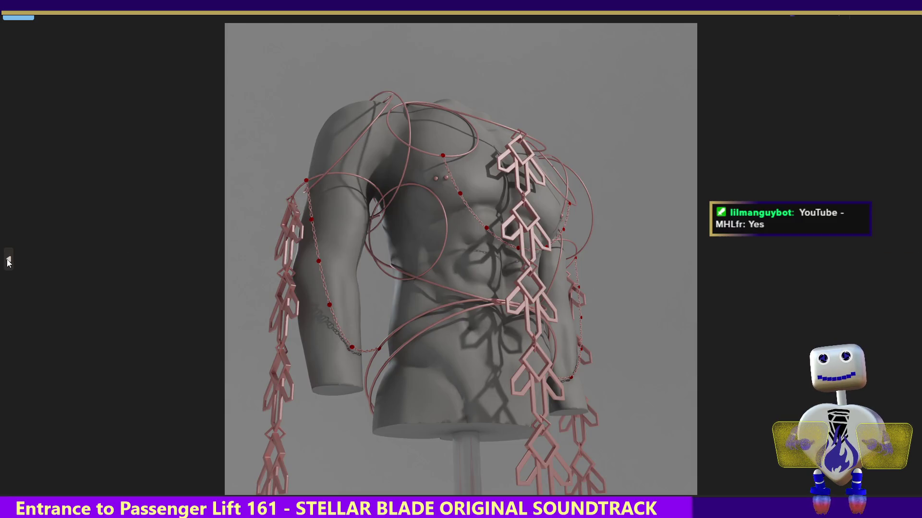
pyautogui.click(8, 261)
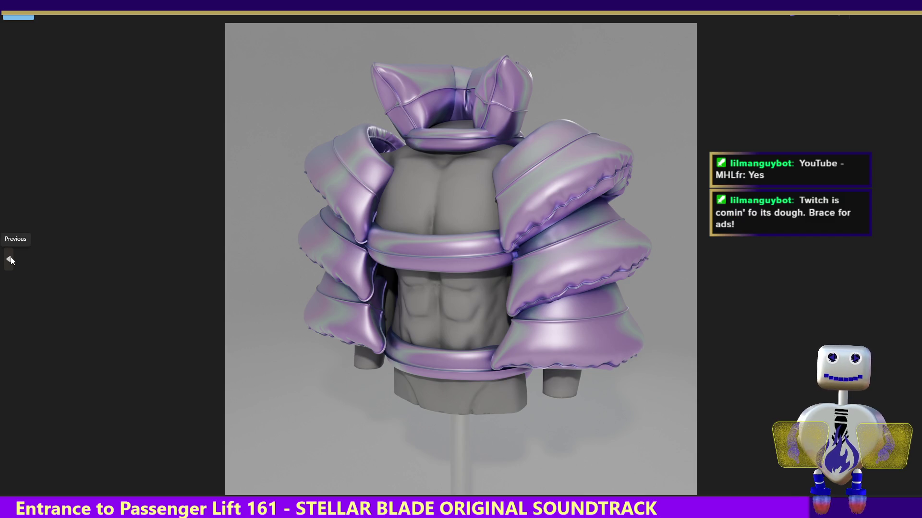
pyautogui.click(11, 260)
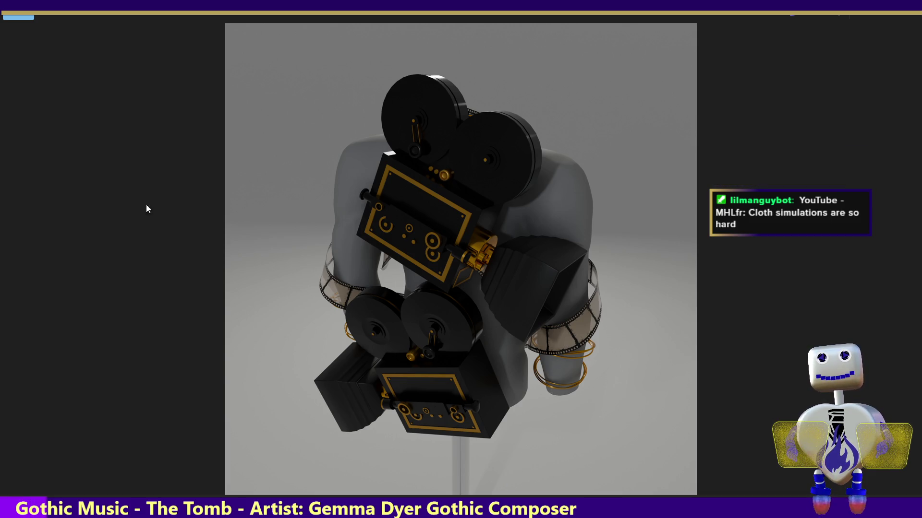
# Page back through the silver-trim, film-strip and pink chain renders, then close Photos.
pyautogui.click(9, 259)
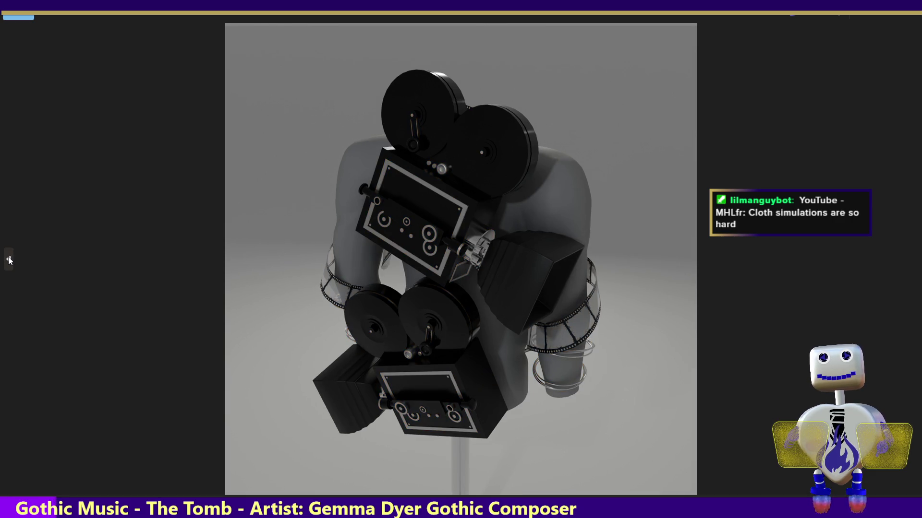
pyautogui.click(9, 259)
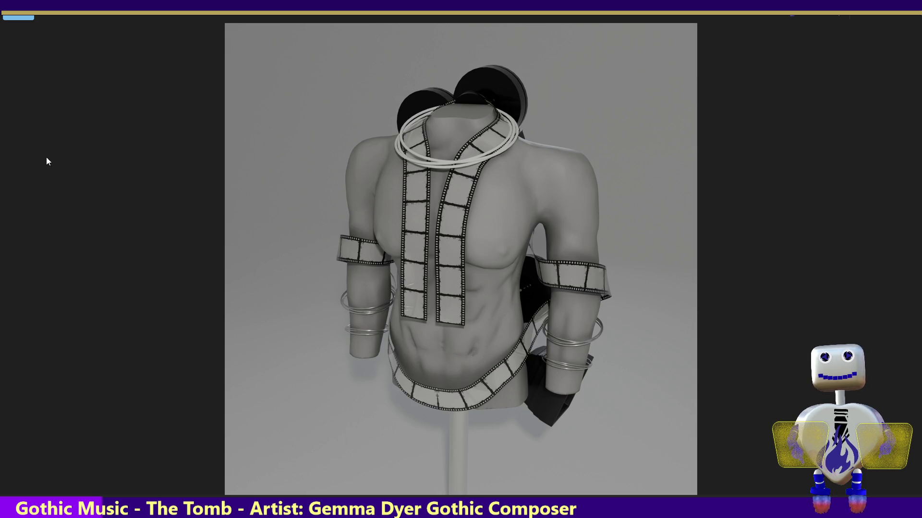
pyautogui.click(10, 259)
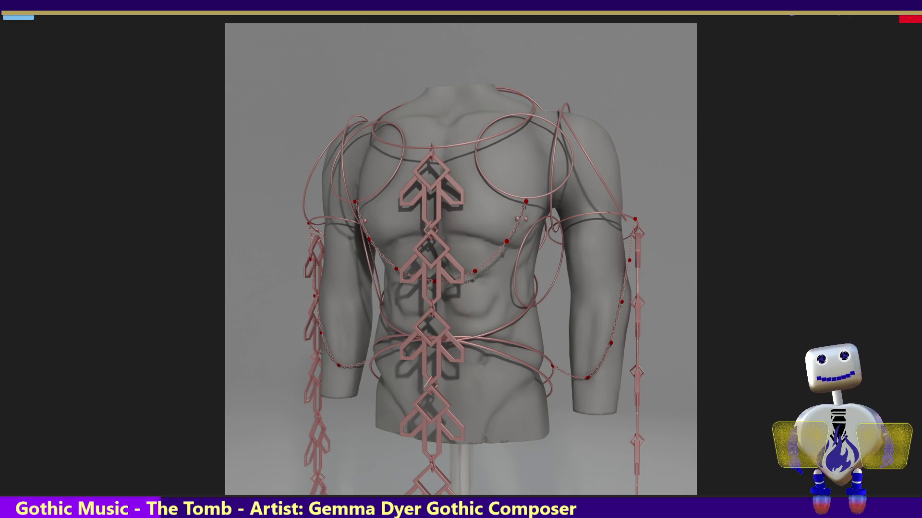
pyautogui.click(910, 19)
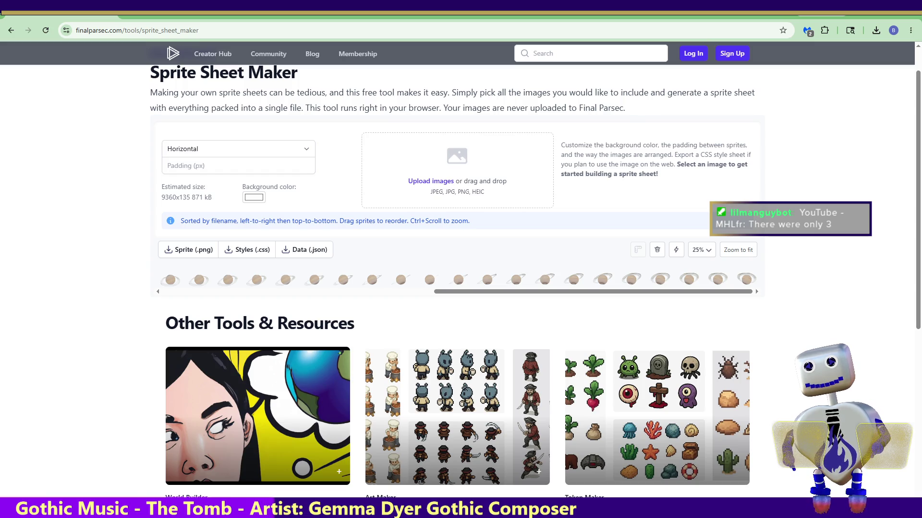
# Switch from the browser back to Blender.
pyautogui.hotkey('alt', 'Tab')
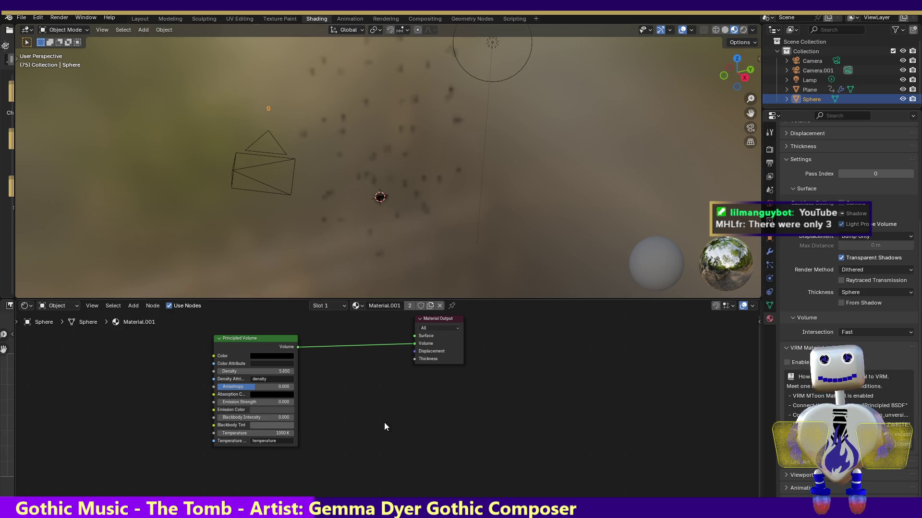
# Lighten the volume Color from black to grey and render a test frame.
pyautogui.click(269, 357)
pyautogui.click(313, 275)
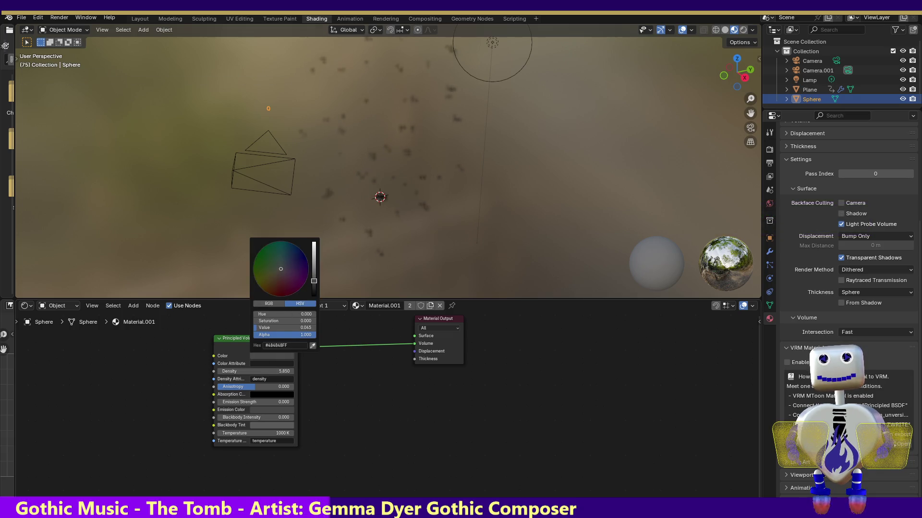
pyautogui.click(59, 17)
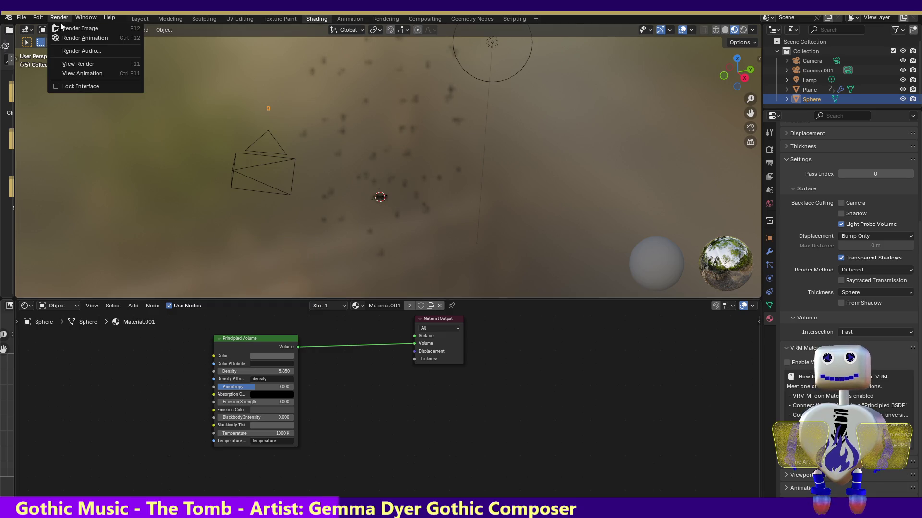
pyautogui.click(60, 28)
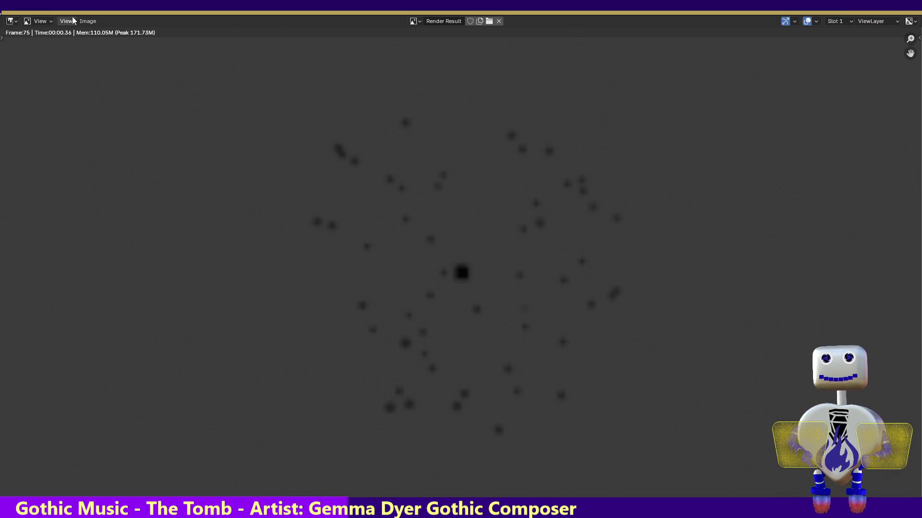
pyautogui.click(908, 21)
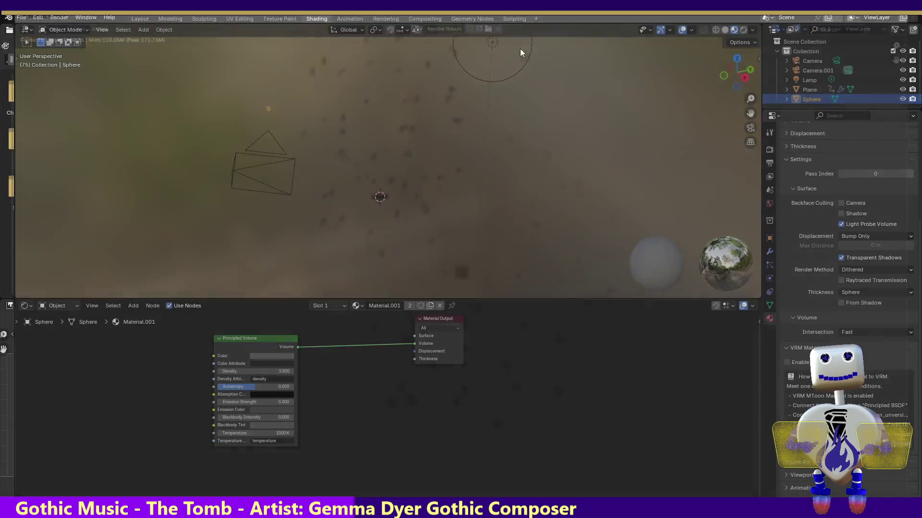
pyautogui.click(59, 19)
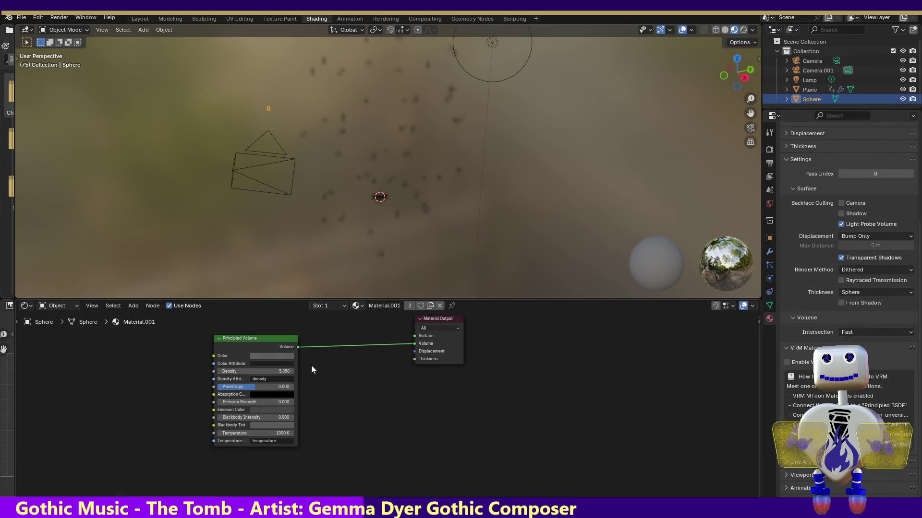
# Set the absorption colour to dark grey (Value about 0.094) and render frame 75.
pyautogui.click(263, 365)
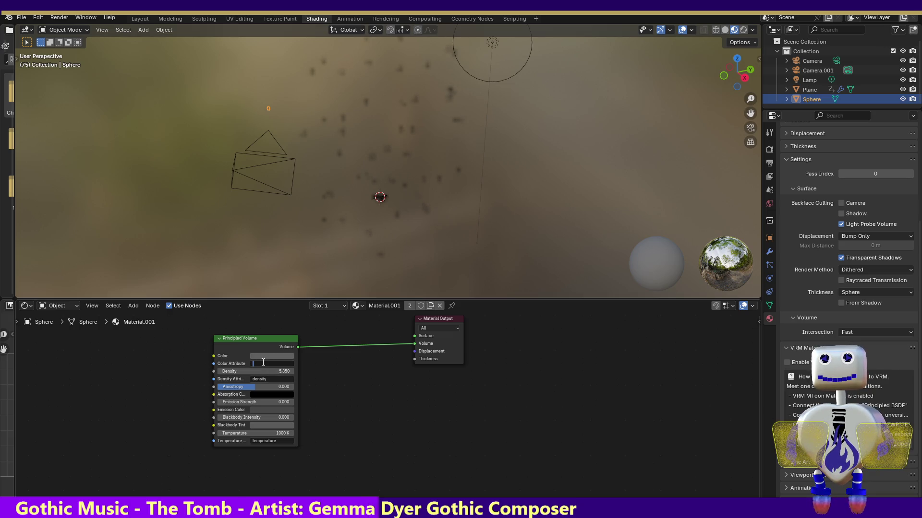
pyautogui.click(269, 395)
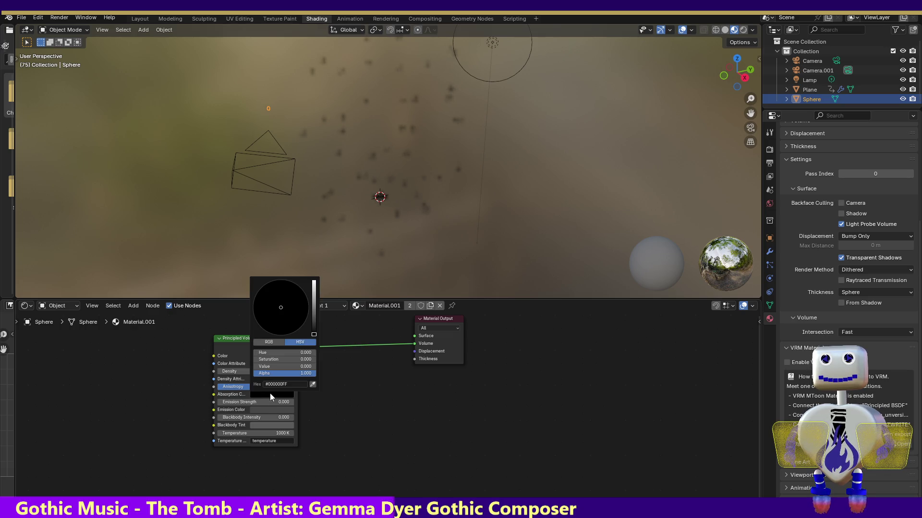
pyautogui.scroll(3, 289, 283)
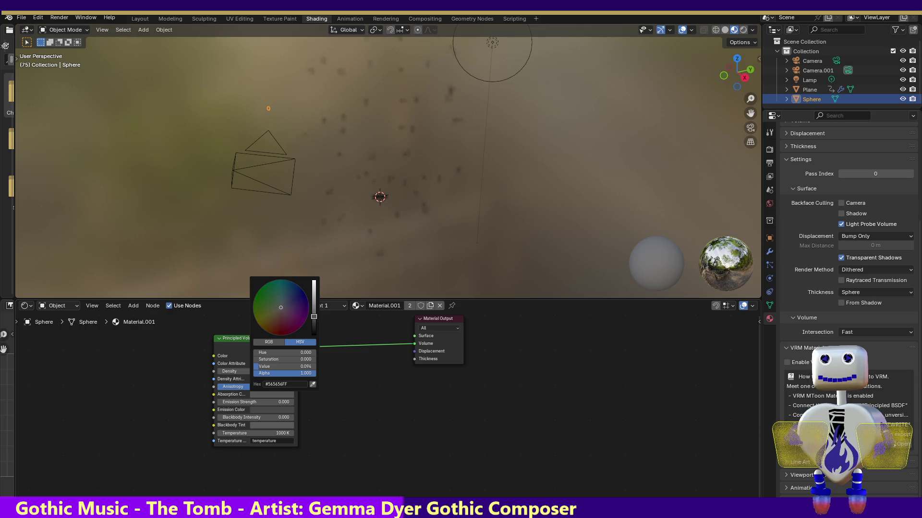
pyautogui.click(38, 17)
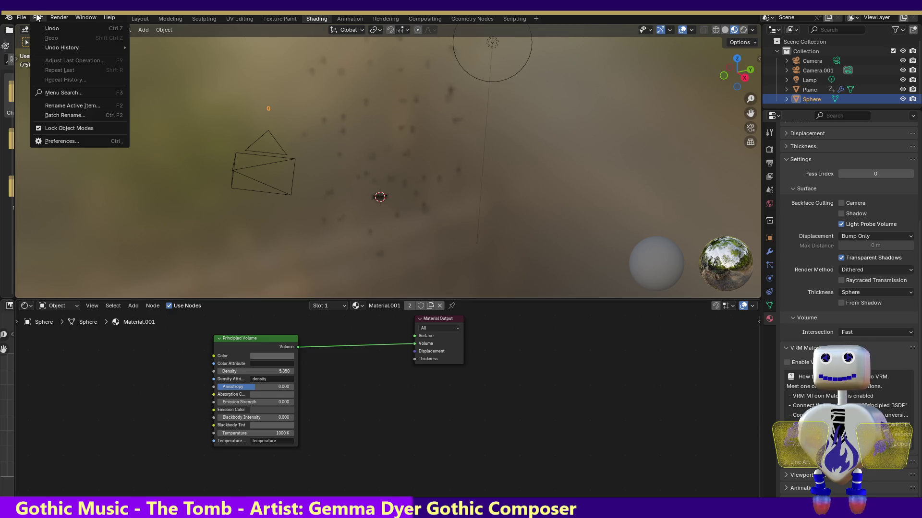
pyautogui.click(79, 29)
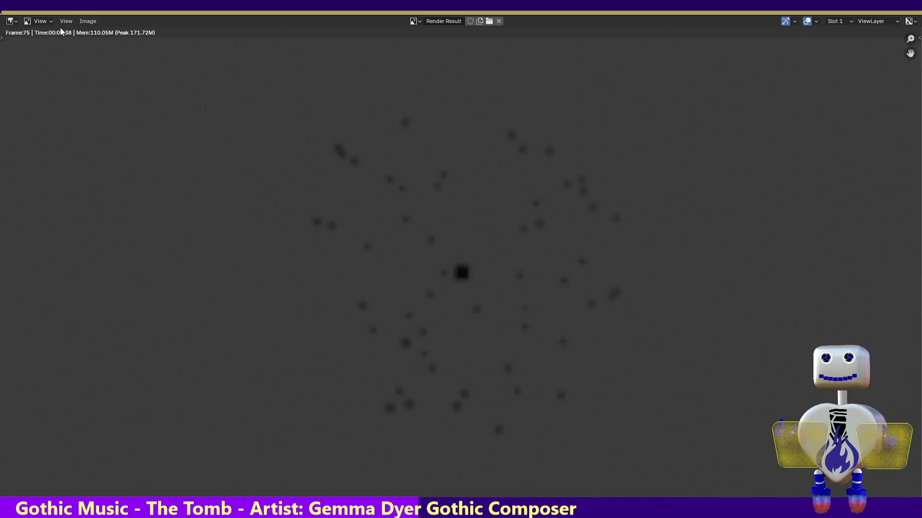
pyautogui.press('Escape')
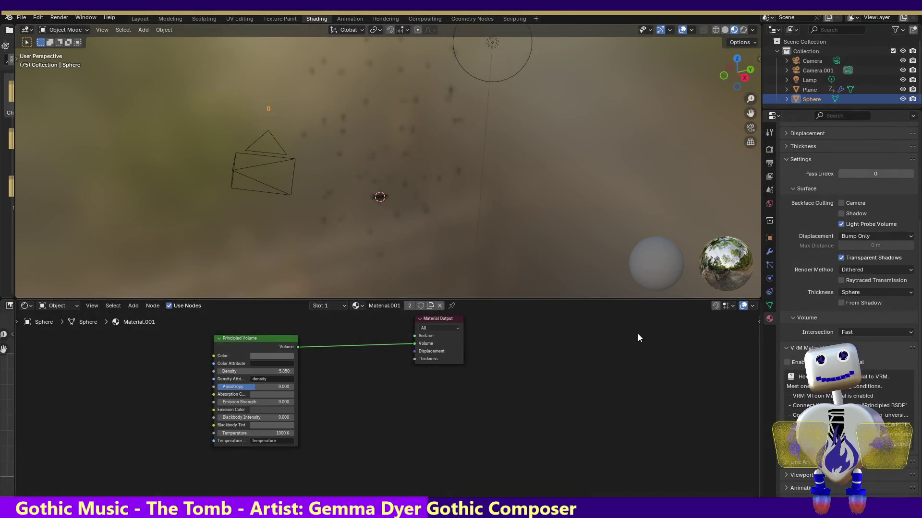
pyautogui.click(767, 266)
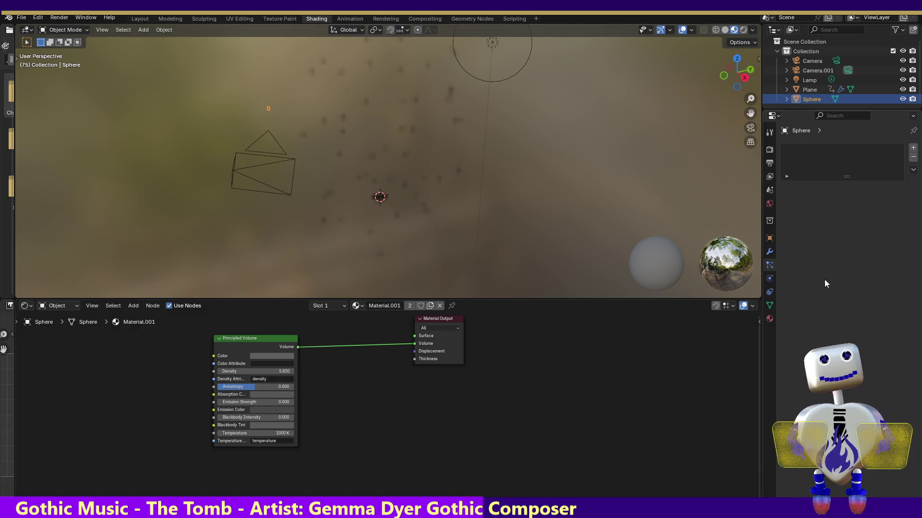
pyautogui.click(770, 306)
pyautogui.click(769, 319)
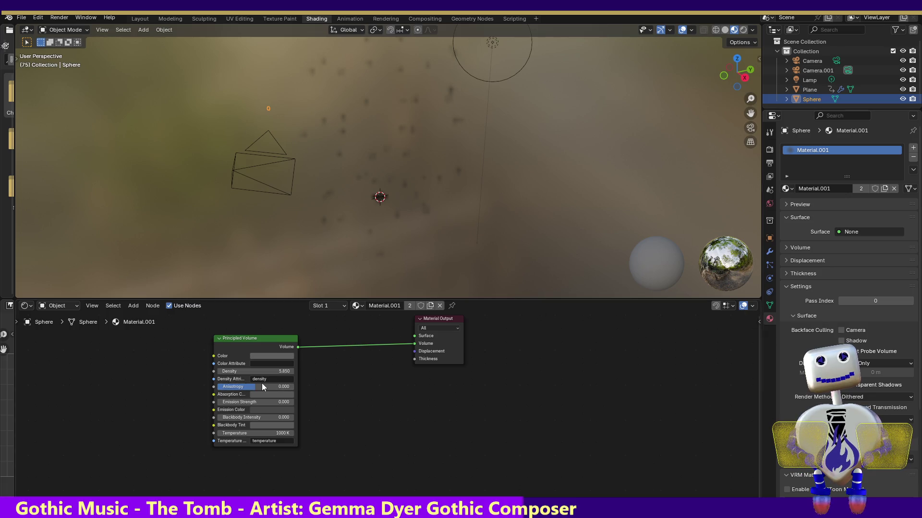
pyautogui.moveTo(263, 386); pyautogui.dragTo(288, 389)
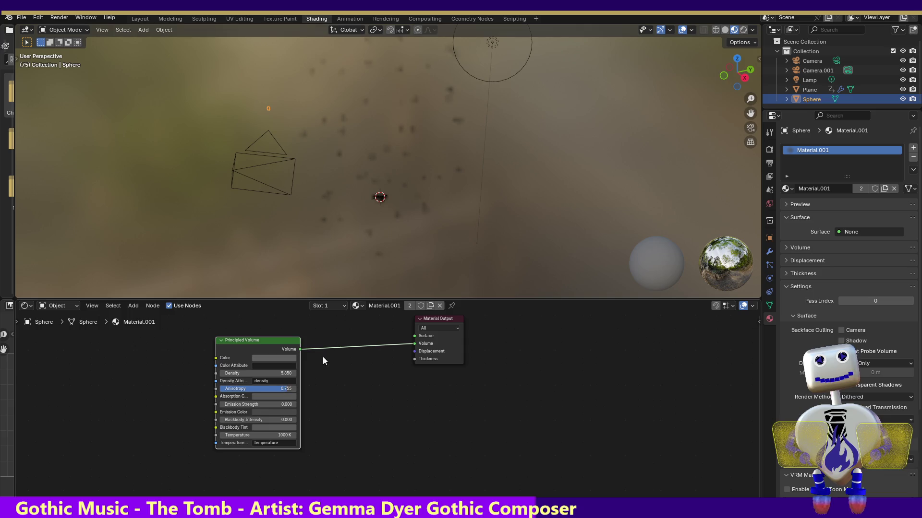
pyautogui.click(60, 17)
pyautogui.click(56, 29)
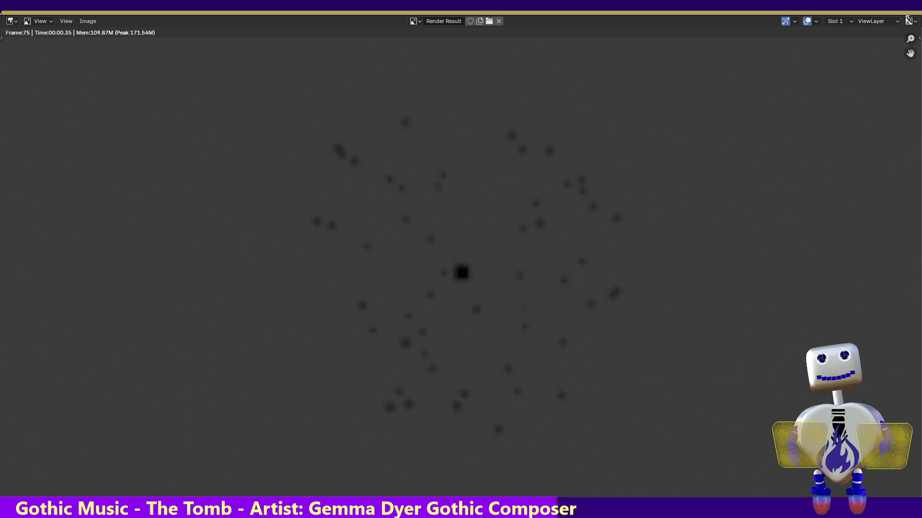
pyautogui.press('Escape')
pyautogui.press('BackSpace')
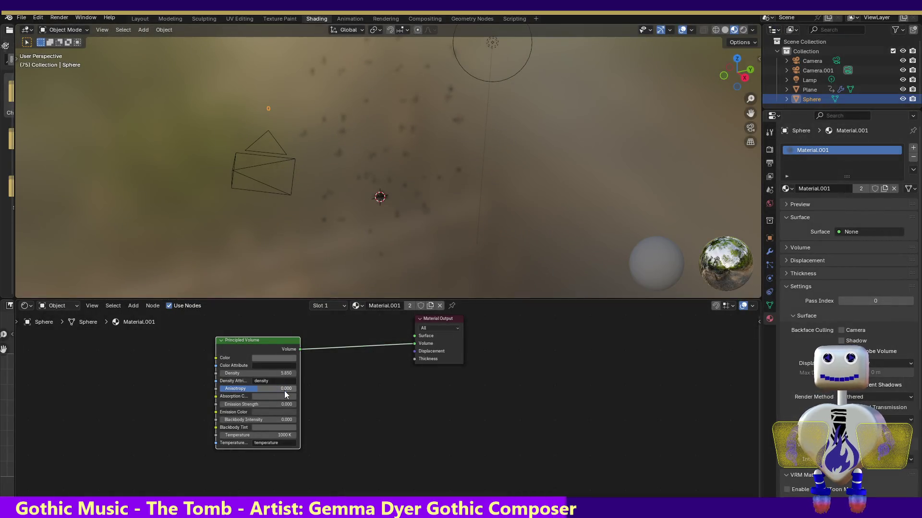
pyautogui.moveTo(258, 391)
pyautogui.mouseDown()
pyautogui.moveTo(228, 391)
pyautogui.moveTo(224, 368)
pyautogui.mouseUp()
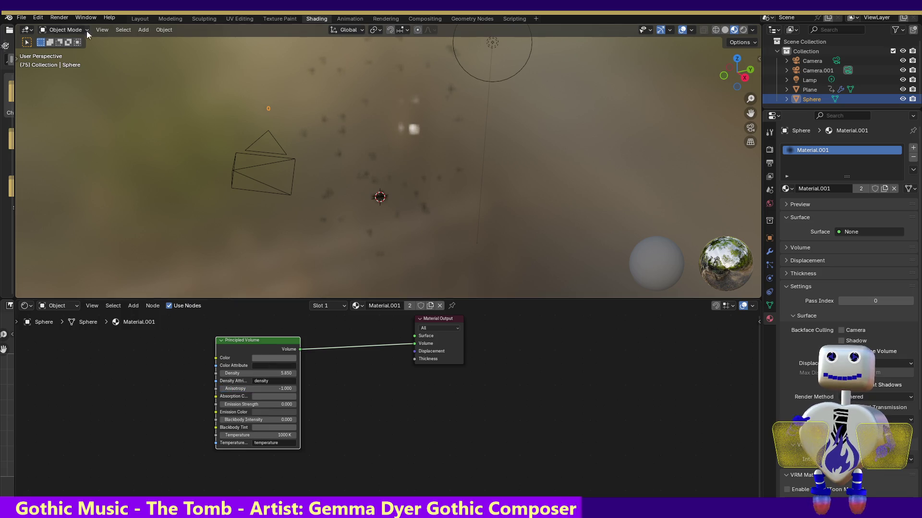
pyautogui.click(60, 18)
pyautogui.click(63, 28)
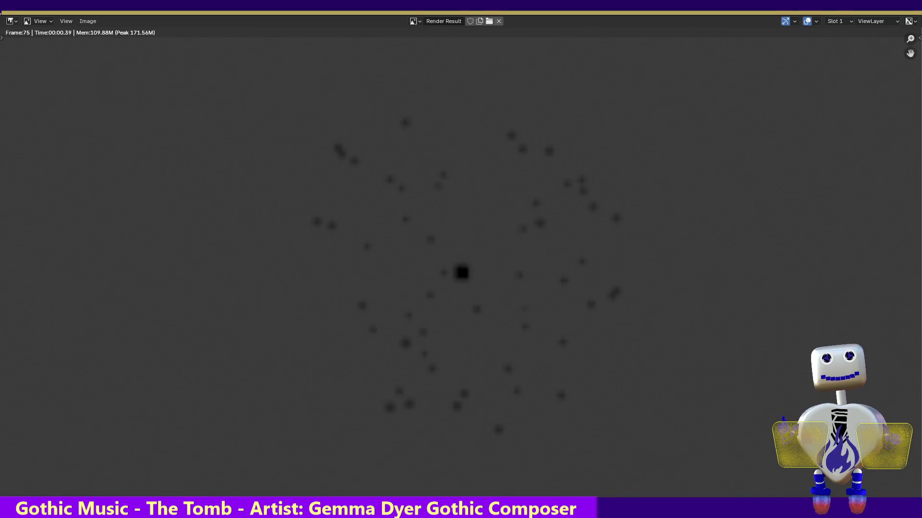
pyautogui.press('Escape')
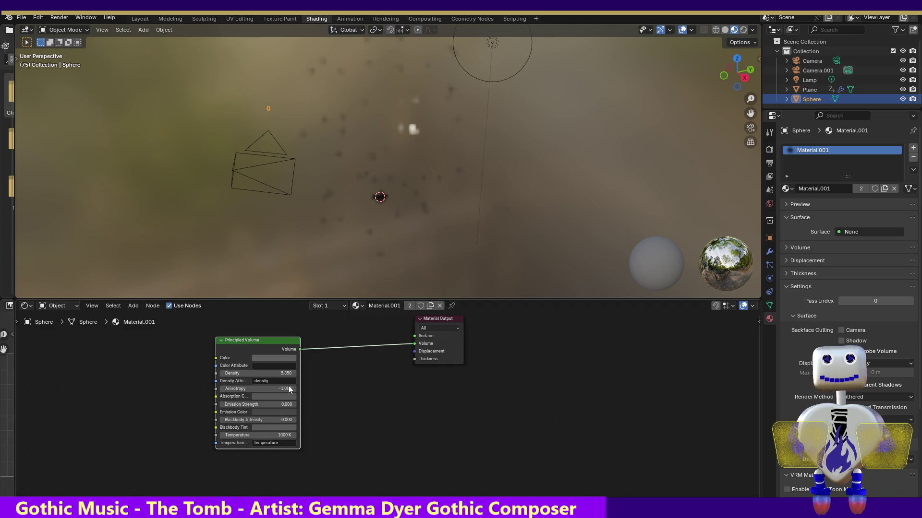
pyautogui.press('BackSpace')
pyautogui.moveTo(269, 389); pyautogui.dragTo(298, 395)
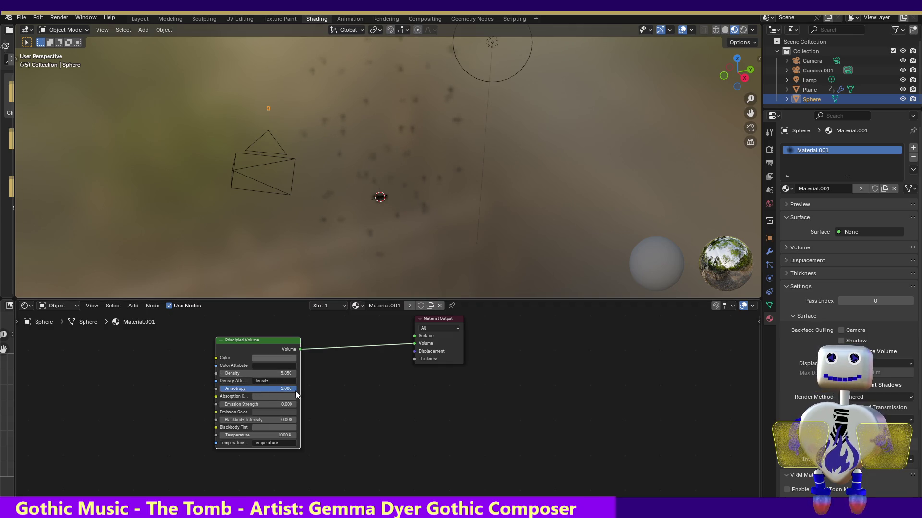
pyautogui.click(59, 18)
pyautogui.click(77, 28)
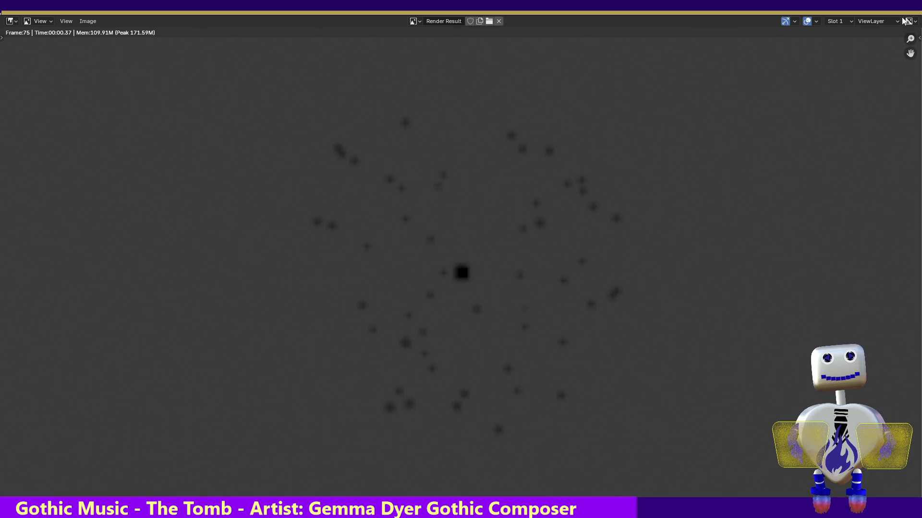
pyautogui.press('Escape')
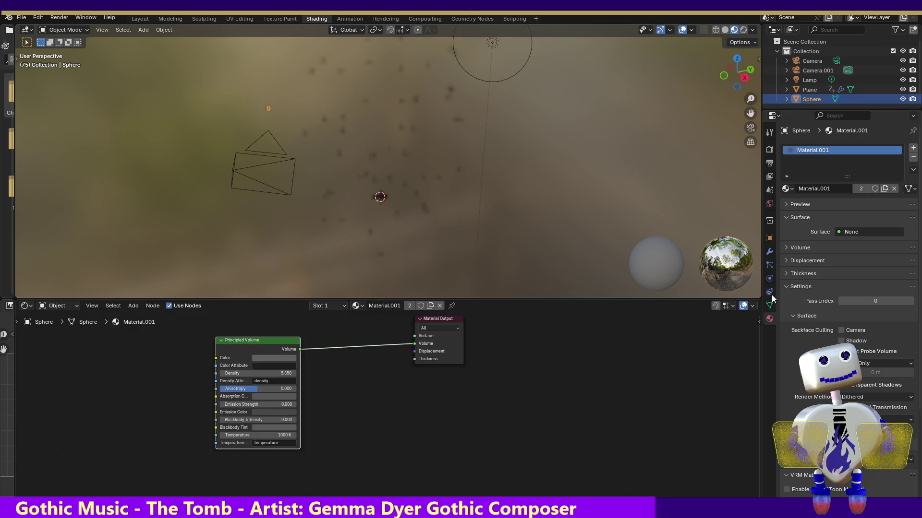
pyautogui.click(770, 265)
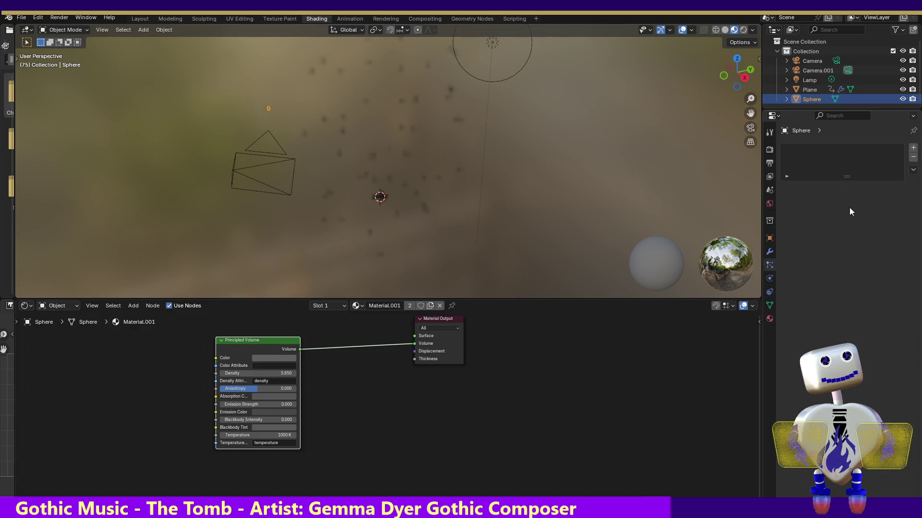
# Select the Plane emitter and raise its particle Number from 70 to 113.
pyautogui.click(769, 253)
pyautogui.click(770, 266)
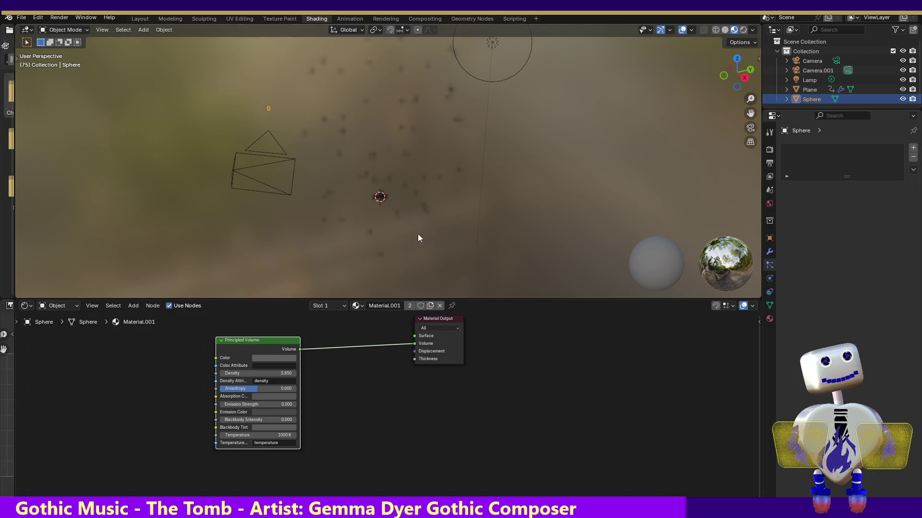
pyautogui.click(379, 198)
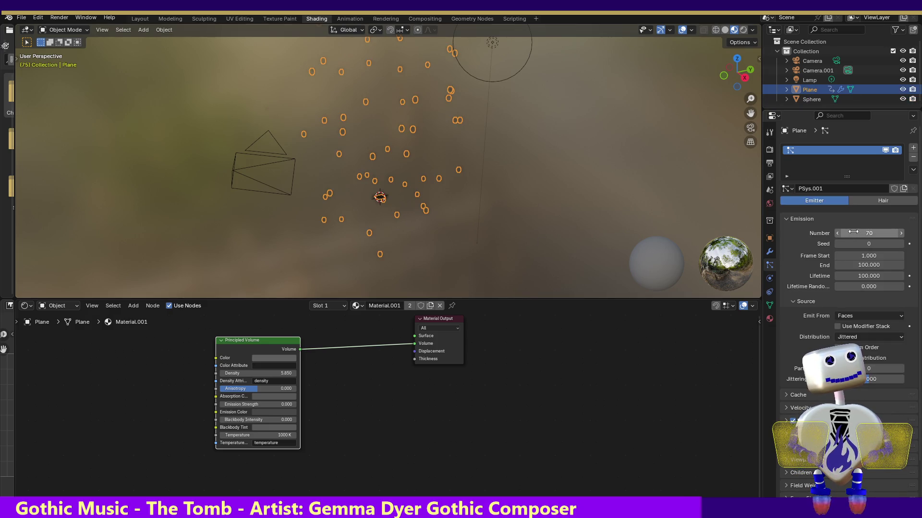
pyautogui.moveTo(860, 233); pyautogui.dragTo(874, 233)
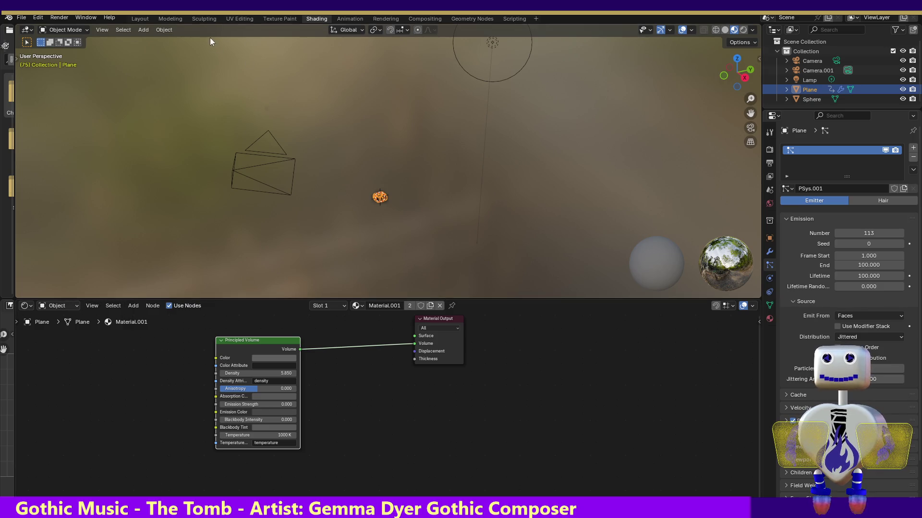
pyautogui.click(349, 19)
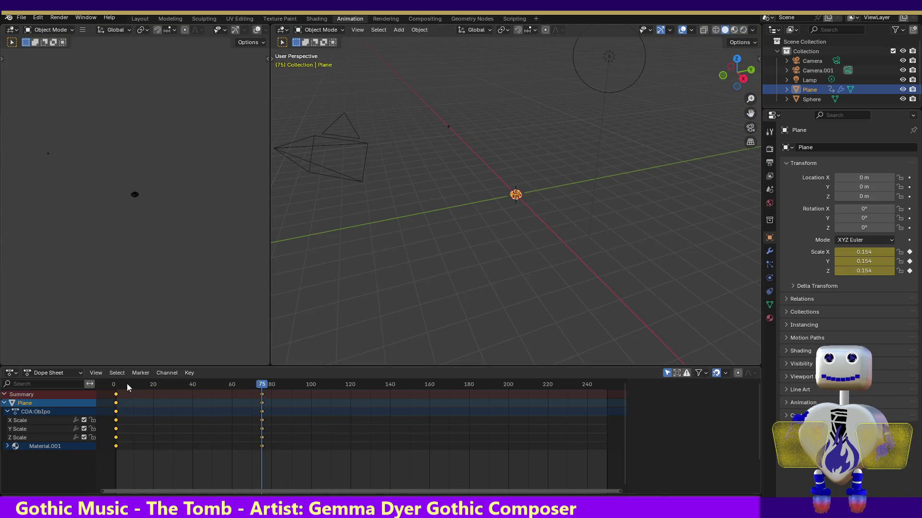
# Test-render the growing emitter at frame 83, then rewind to frame 0.
pyautogui.click(252, 386)
pyautogui.moveTo(251, 387)
pyautogui.mouseDown()
pyautogui.moveTo(139, 384)
pyautogui.moveTo(337, 382)
pyautogui.moveTo(120, 379)
pyautogui.moveTo(317, 386)
pyautogui.moveTo(279, 387)
pyautogui.mouseUp()
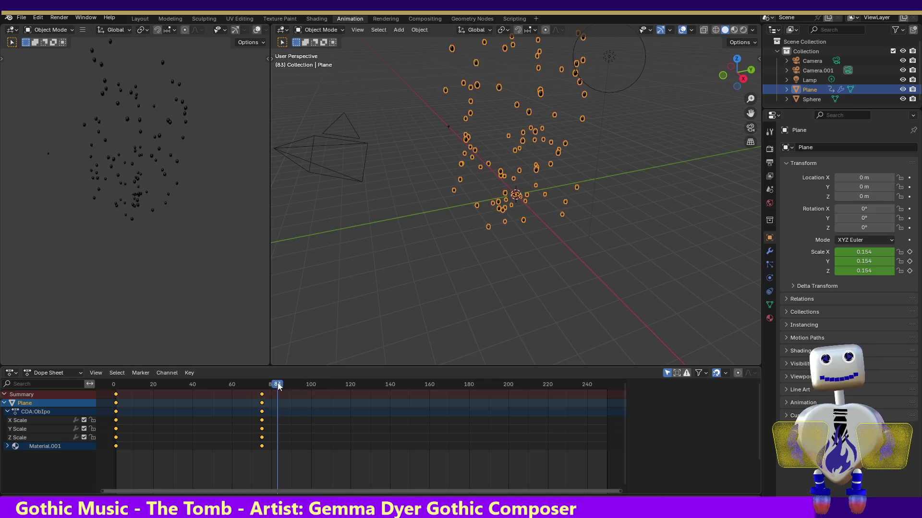
pyautogui.click(63, 19)
pyautogui.click(65, 27)
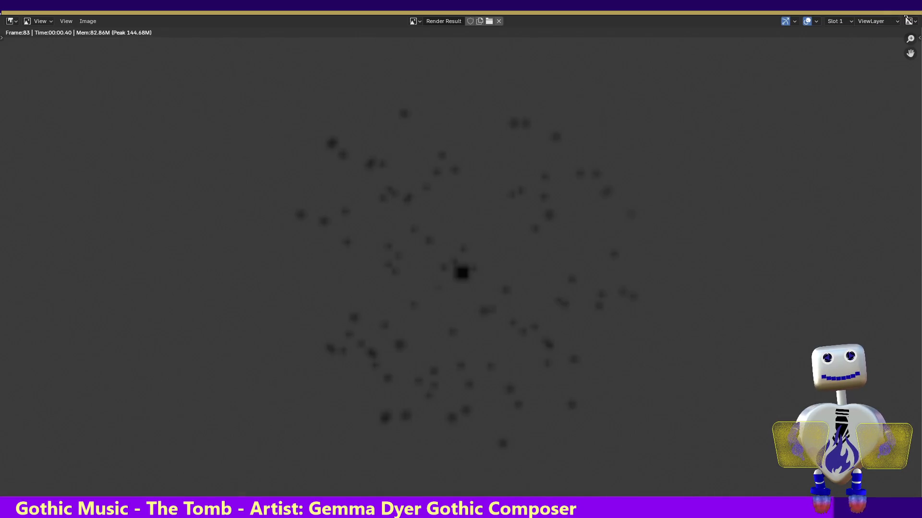
pyautogui.press('Escape')
pyautogui.moveTo(279, 387); pyautogui.dragTo(114, 388)
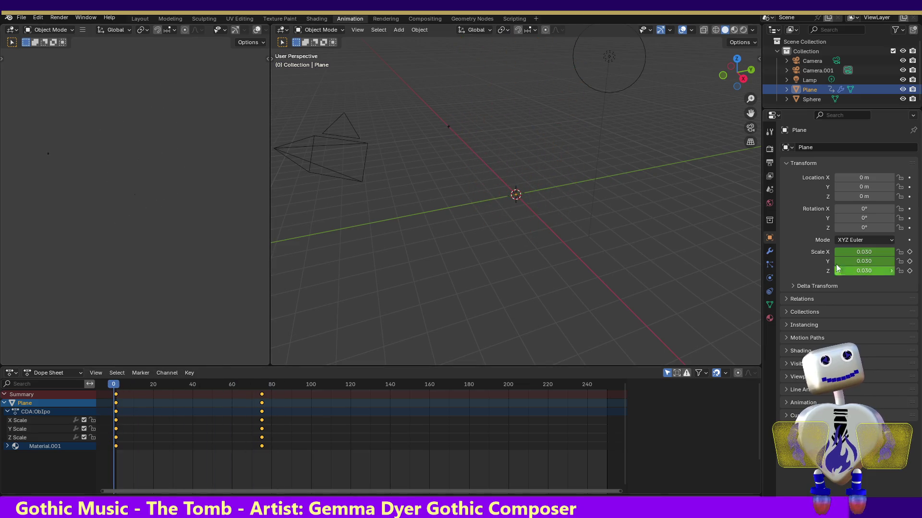
pyautogui.click(770, 265)
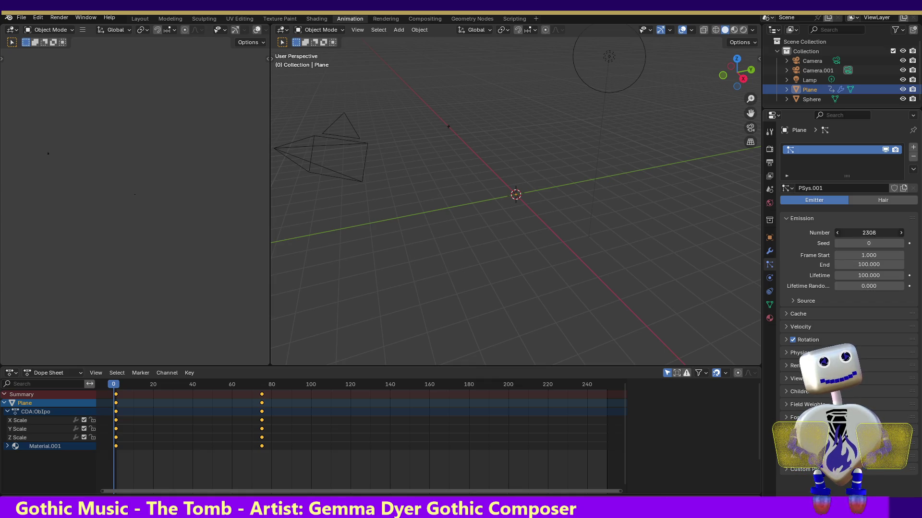
# Raise the particle count to 2495 and test-render frame 28.
pyautogui.moveTo(868, 232); pyautogui.dragTo(884, 232)
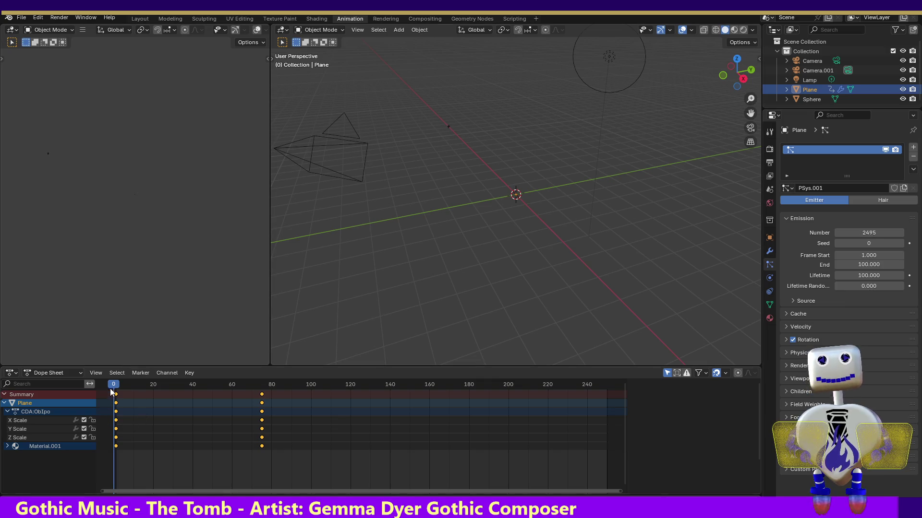
pyautogui.moveTo(117, 387); pyautogui.dragTo(169, 391)
pyautogui.click(59, 17)
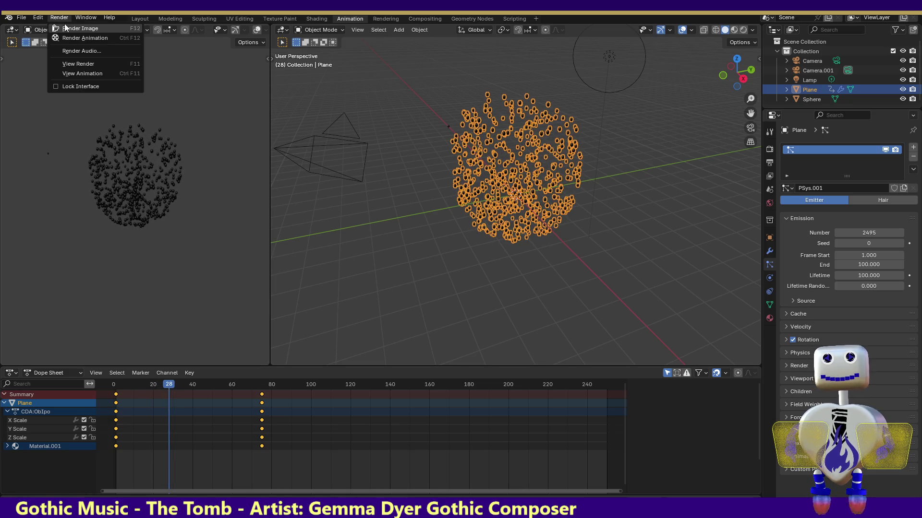
pyautogui.click(63, 25)
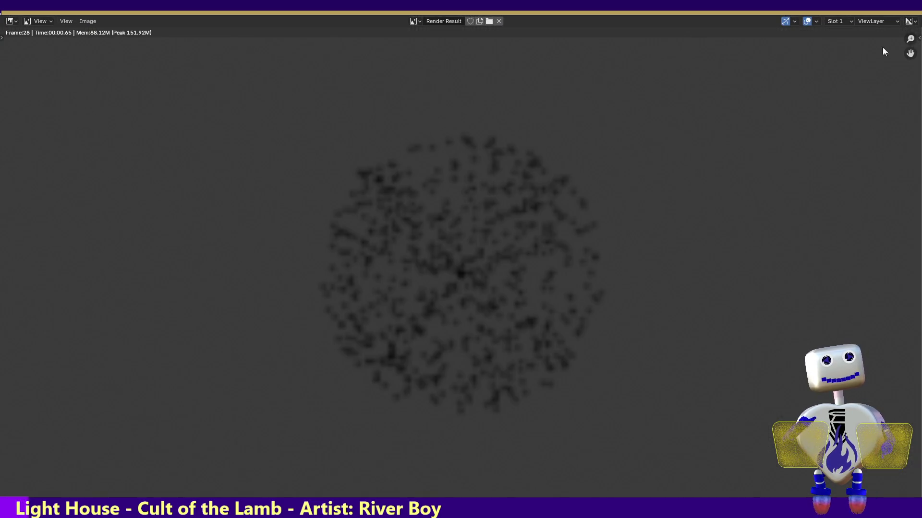
pyautogui.press('Escape')
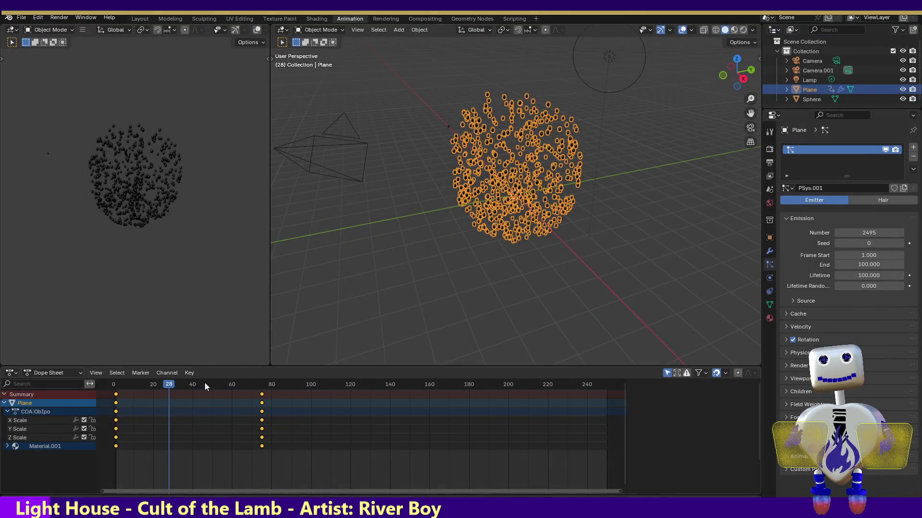
# Raise the particle count to 8550 and test-render frame 56.
pyautogui.moveTo(172, 388); pyautogui.dragTo(274, 395)
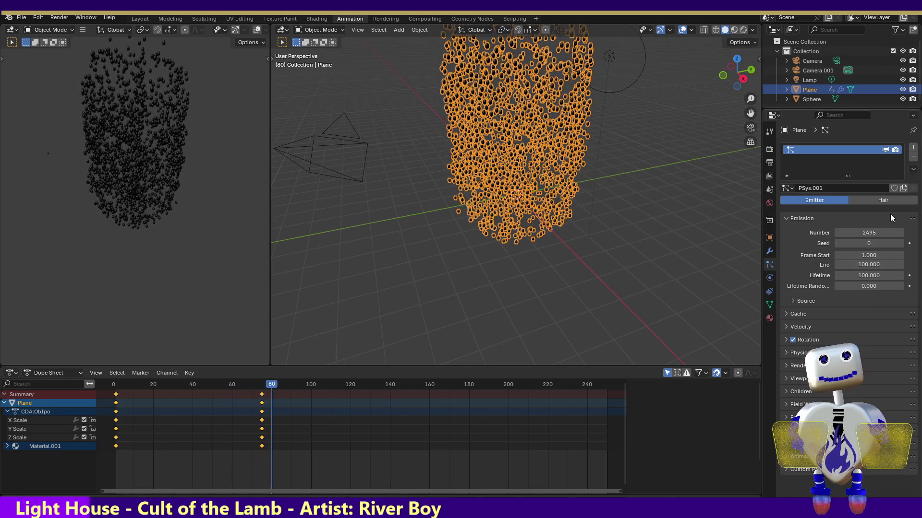
pyautogui.moveTo(869, 233); pyautogui.dragTo(893, 233)
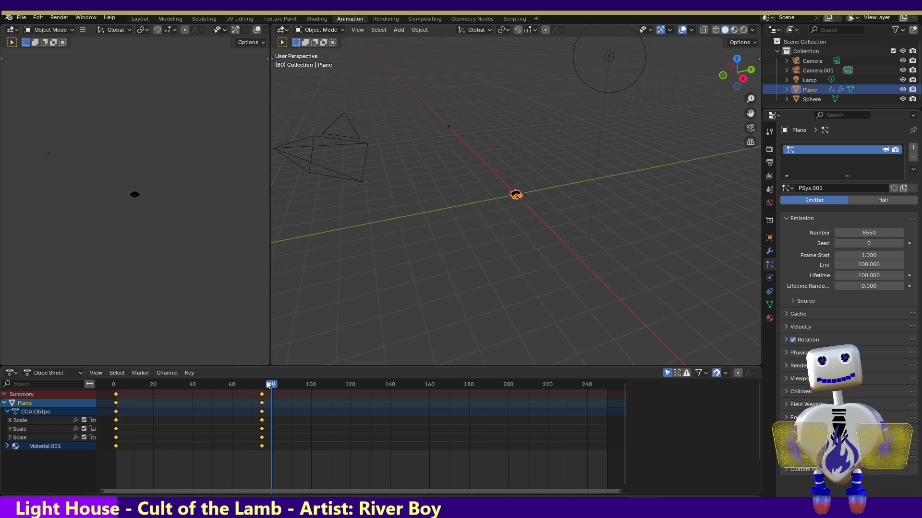
pyautogui.moveTo(267, 382)
pyautogui.mouseDown()
pyautogui.moveTo(136, 371)
pyautogui.moveTo(224, 384)
pyautogui.mouseUp()
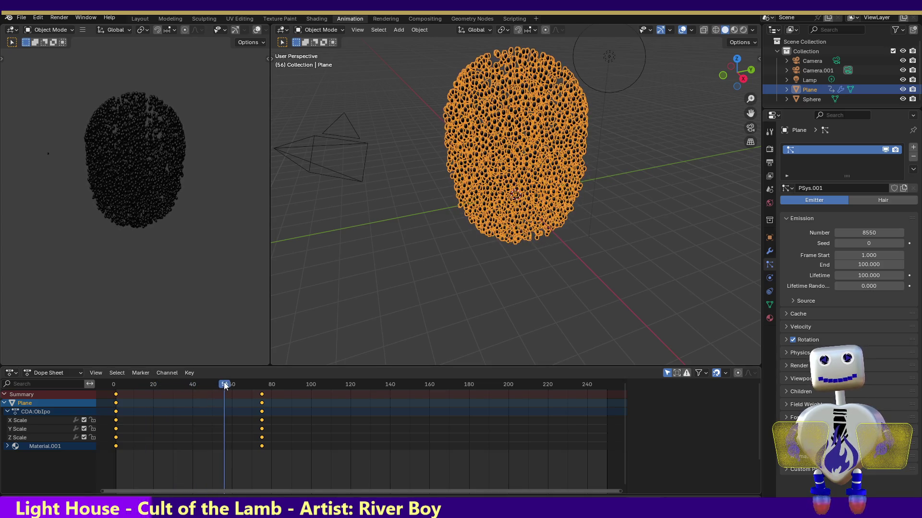
pyautogui.click(55, 19)
pyautogui.click(54, 35)
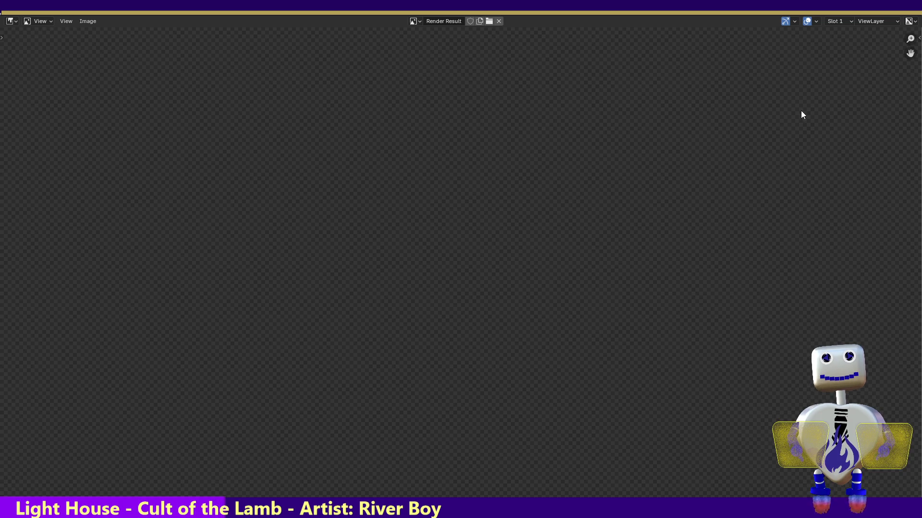
pyautogui.press('Escape')
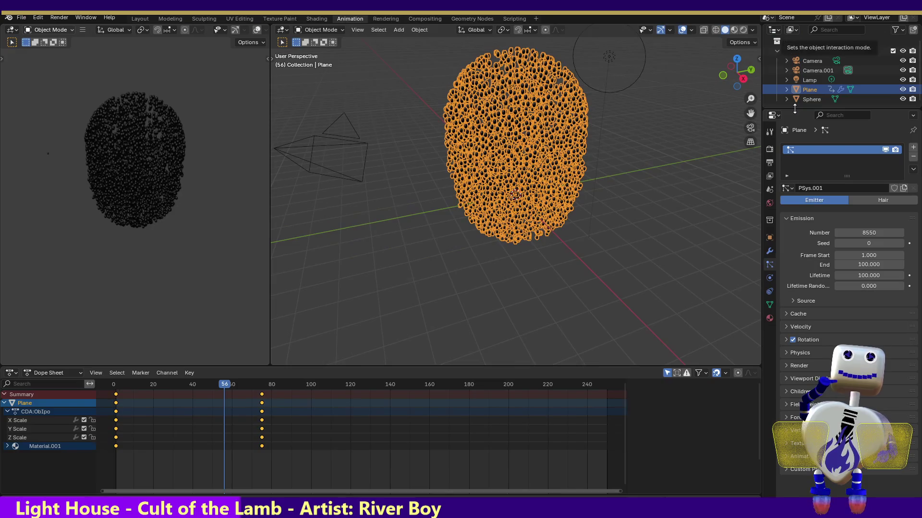
# Render frame 56 again, then move forward to frame 65.
pyautogui.click(59, 17)
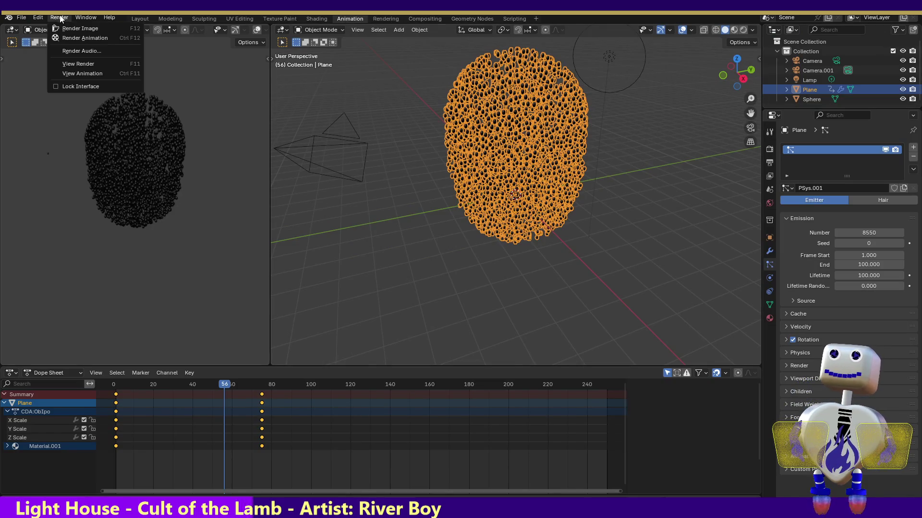
pyautogui.click(72, 28)
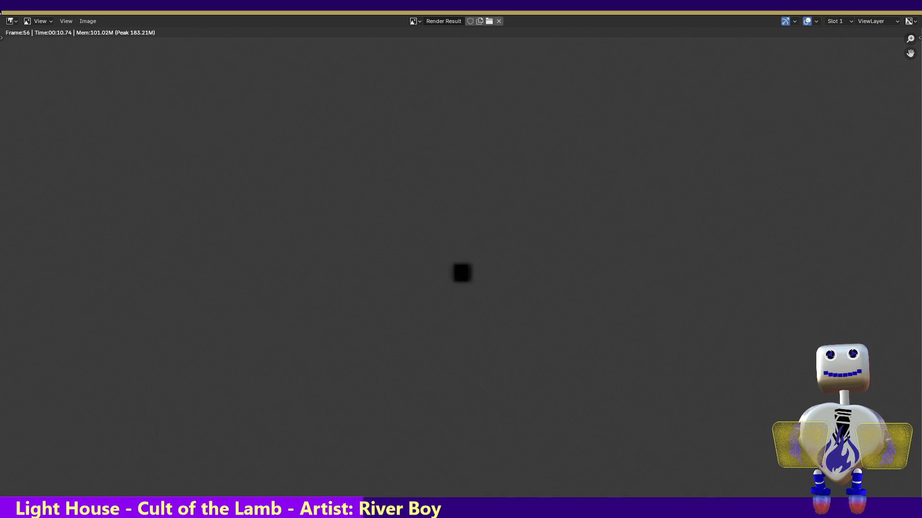
pyautogui.press('Escape')
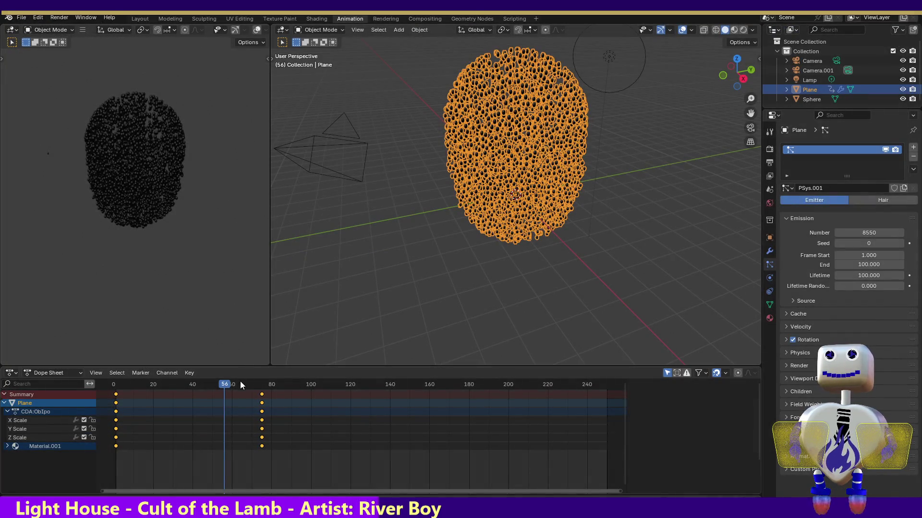
pyautogui.moveTo(226, 383)
pyautogui.mouseDown()
pyautogui.moveTo(196, 383)
pyautogui.moveTo(253, 383)
pyautogui.moveTo(113, 364)
pyautogui.moveTo(242, 374)
pyautogui.mouseUp()
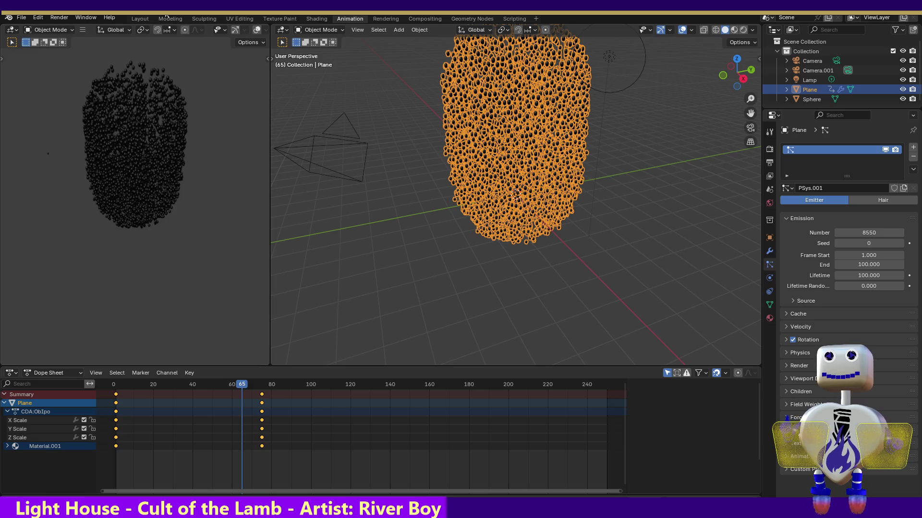
# Test-render frame 65 to see the smoky puff, then view the cloud in Left Orthographic.
pyautogui.click(57, 19)
pyautogui.click(58, 27)
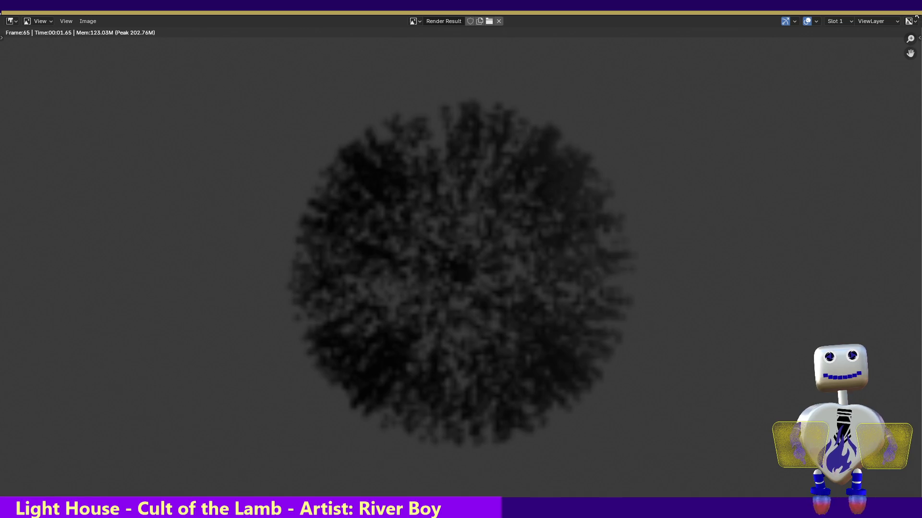
pyautogui.press('Escape')
pyautogui.click(724, 76)
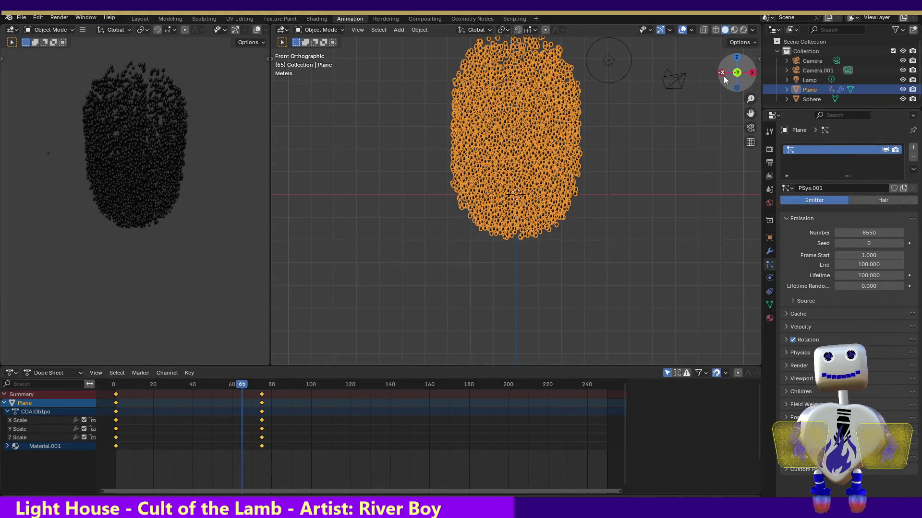
pyautogui.click(724, 75)
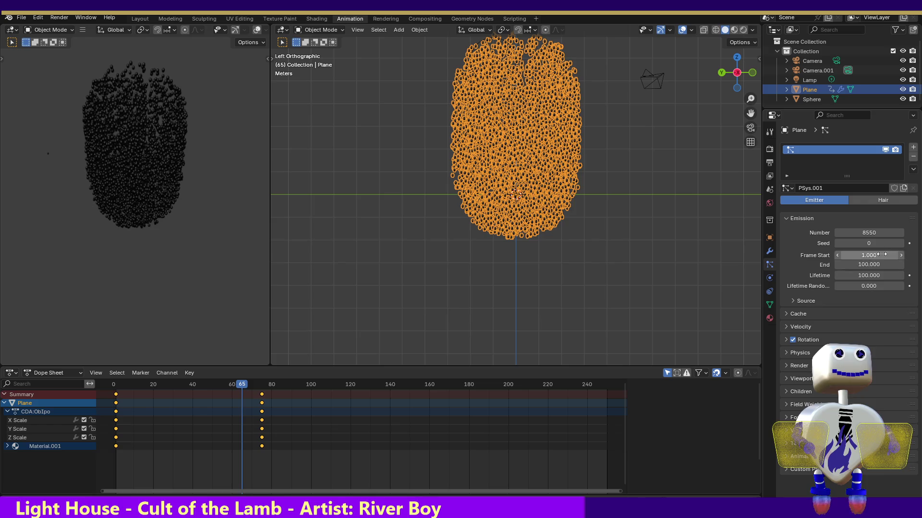
# Set the particle Seed to 316 and go back to frame 0.
pyautogui.click(868, 243)
pyautogui.write('316')
pyautogui.press('Return')
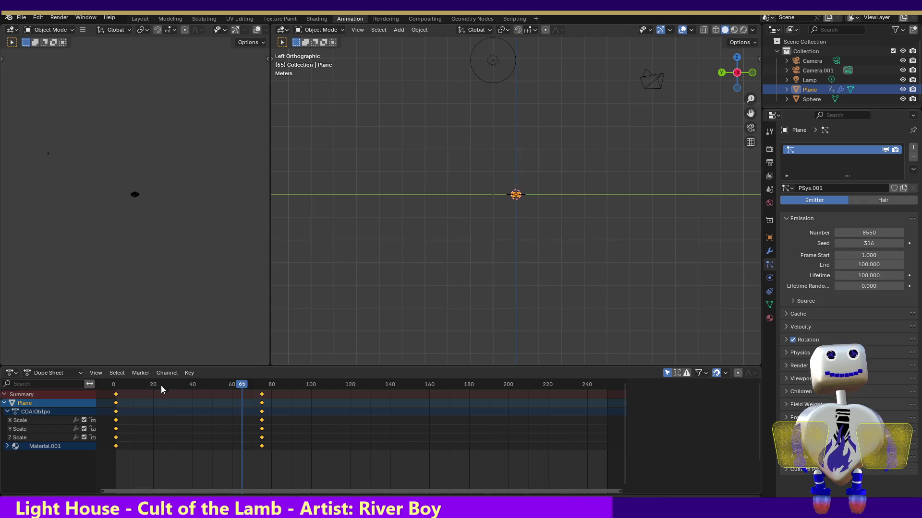
pyautogui.moveTo(236, 385)
pyautogui.mouseDown()
pyautogui.moveTo(114, 385)
pyautogui.moveTo(425, 392)
pyautogui.moveTo(124, 388)
pyautogui.moveTo(281, 384)
pyautogui.moveTo(262, 387)
pyautogui.mouseUp()
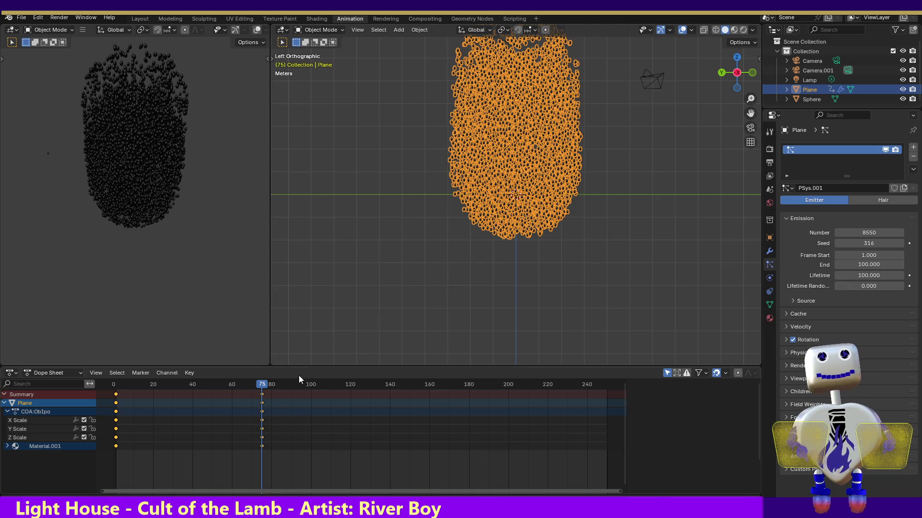
# Undo back to 70 particles with seed 0 and scrub the timeline to check the scatter.
pyautogui.hotkey('ctrl', 'z')
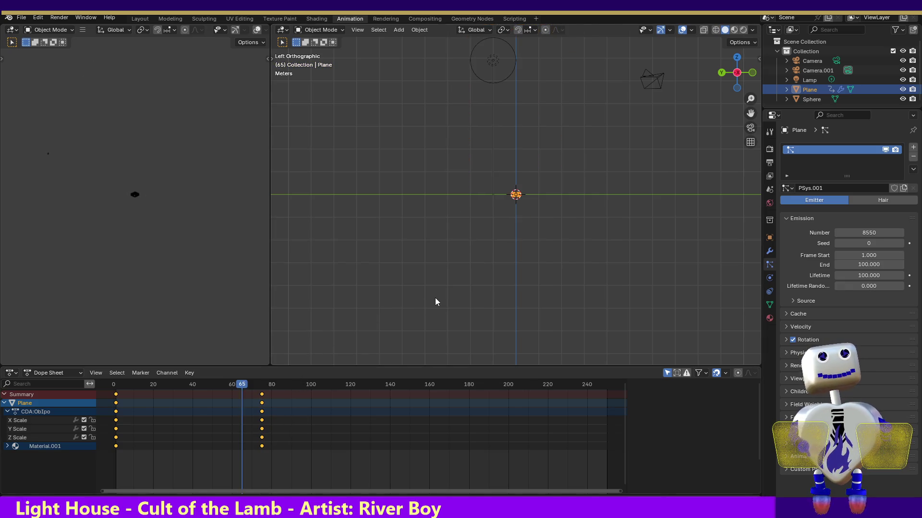
pyautogui.hotkey('shift', 'Left')
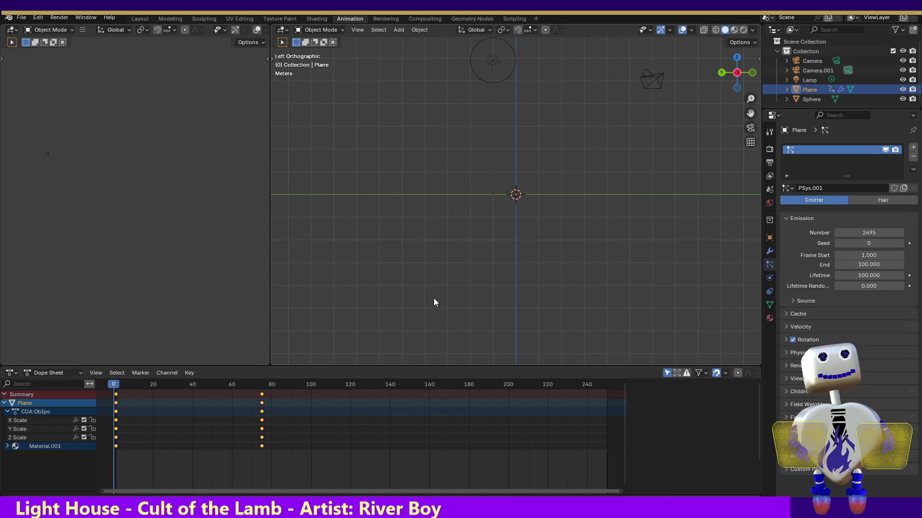
pyautogui.hotkey('ctrl', 'z')
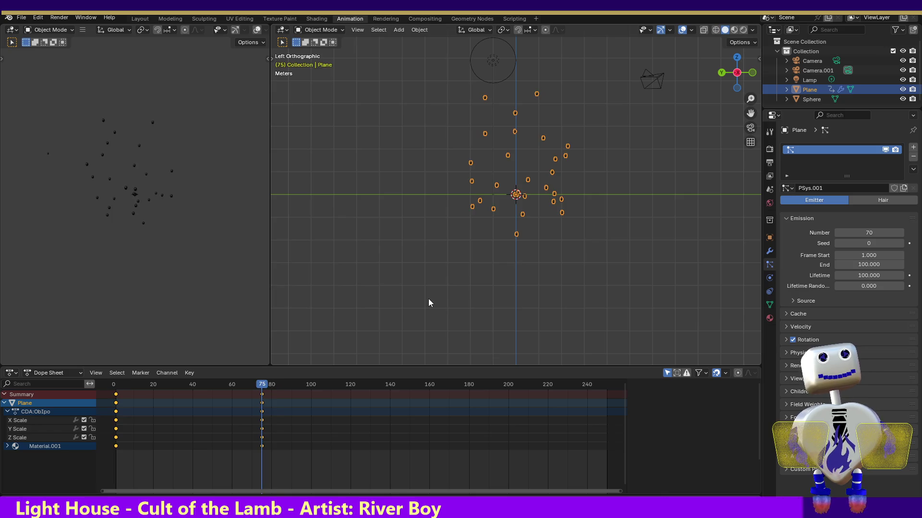
pyautogui.moveTo(261, 386)
pyautogui.mouseDown()
pyautogui.moveTo(145, 375)
pyautogui.moveTo(255, 366)
pyautogui.mouseUp()
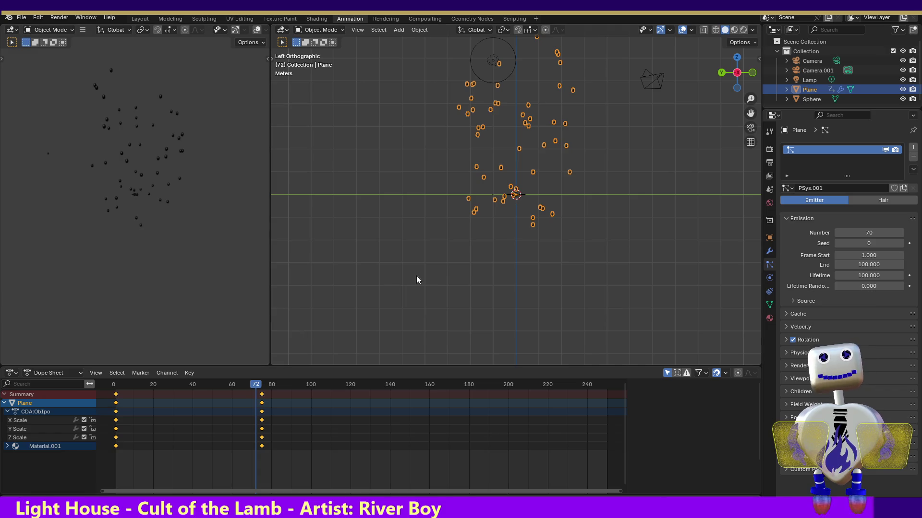
pyautogui.click(814, 99)
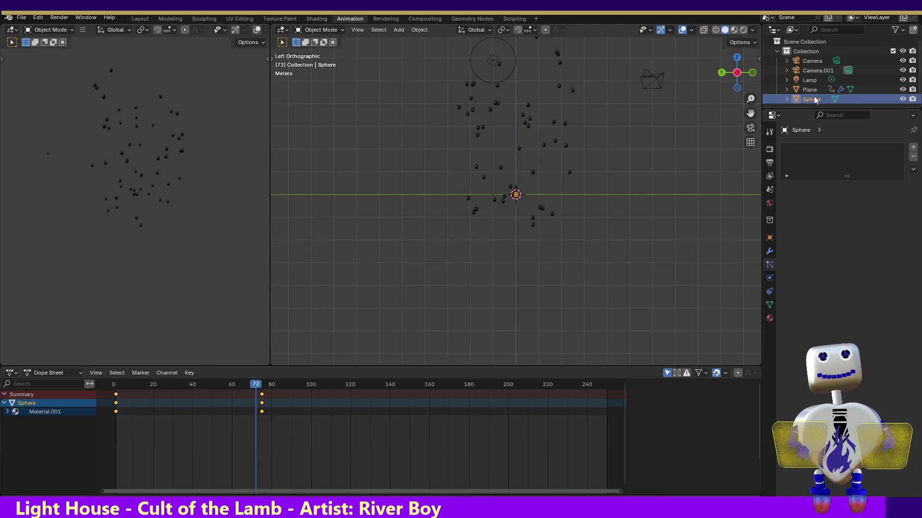
# In the Layout workspace, scale the Sphere up uniformly to about 1.39.
pyautogui.doubleClick(808, 100)
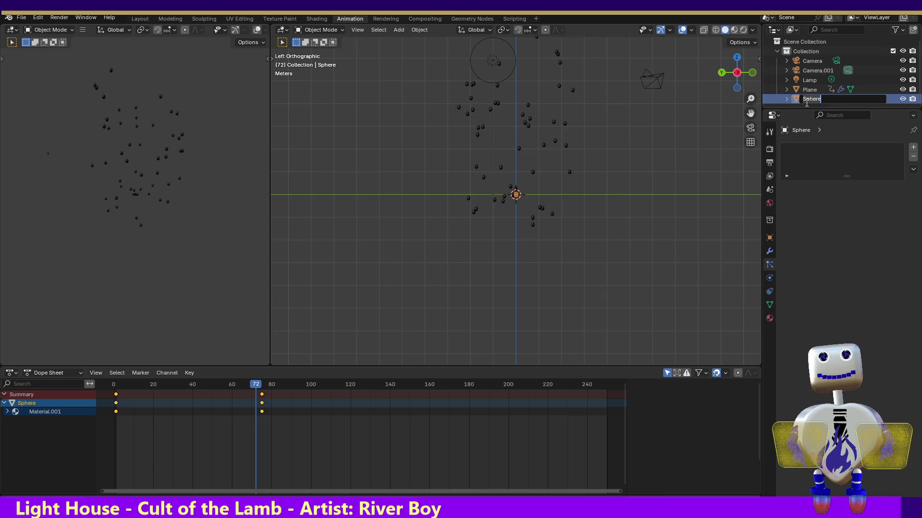
pyautogui.press('Return')
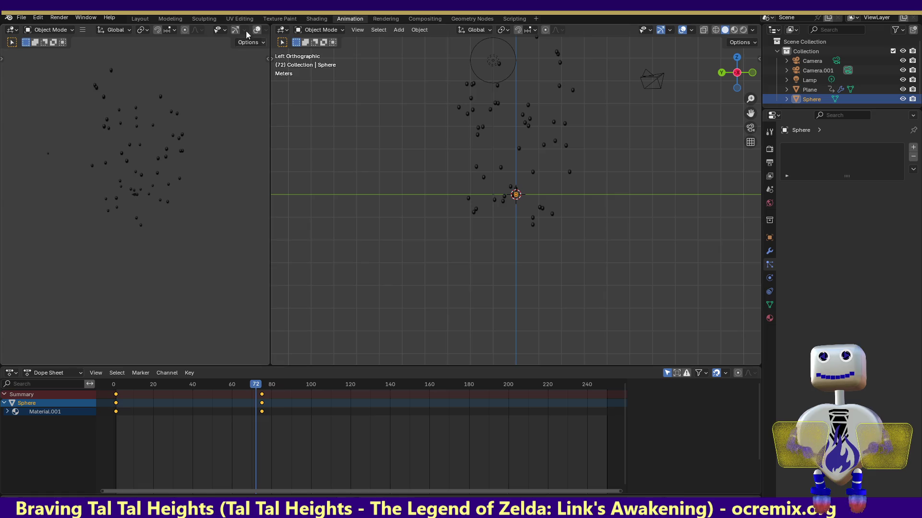
pyautogui.click(139, 18)
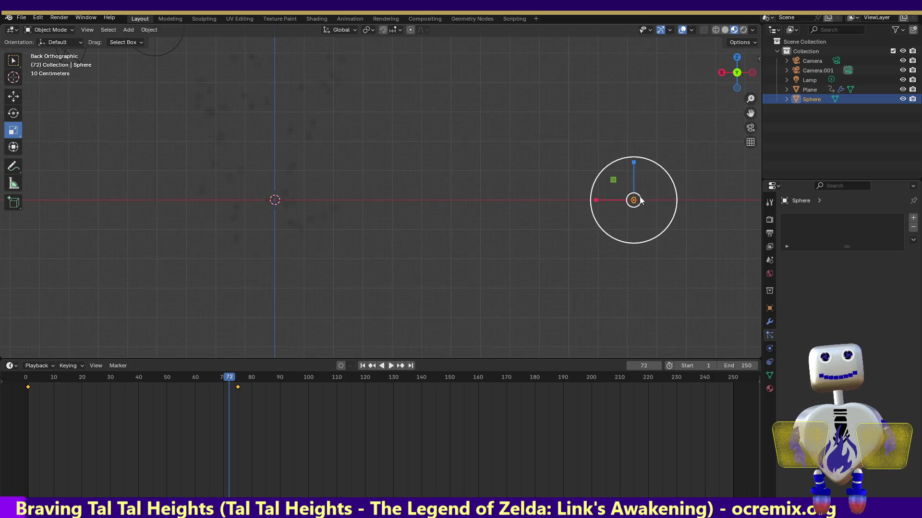
pyautogui.moveTo(638, 201)
pyautogui.mouseDown()
pyautogui.moveTo(665, 153)
pyautogui.moveTo(683, 139)
pyautogui.moveTo(619, 162)
pyautogui.mouseUp()
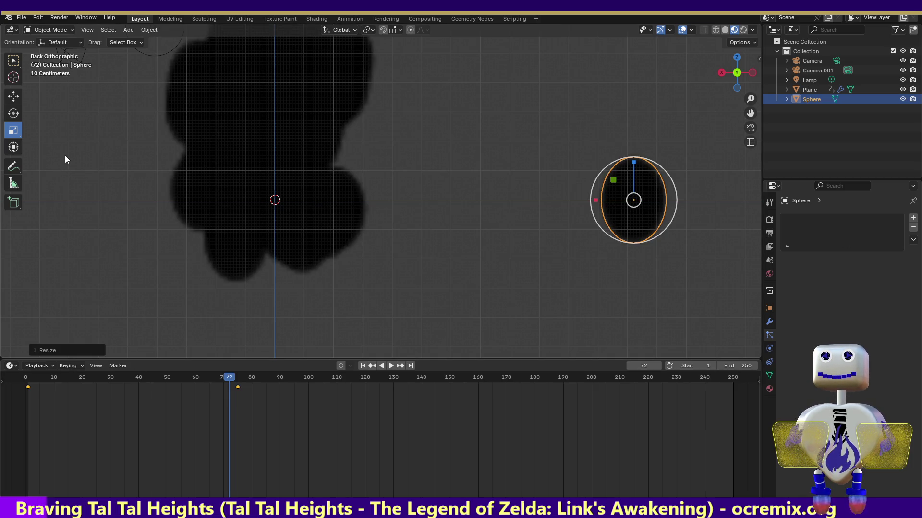
# Play the animation from the start, stop at frame 87, and test-render it.
pyautogui.moveTo(225, 376); pyautogui.dragTo(25, 380)
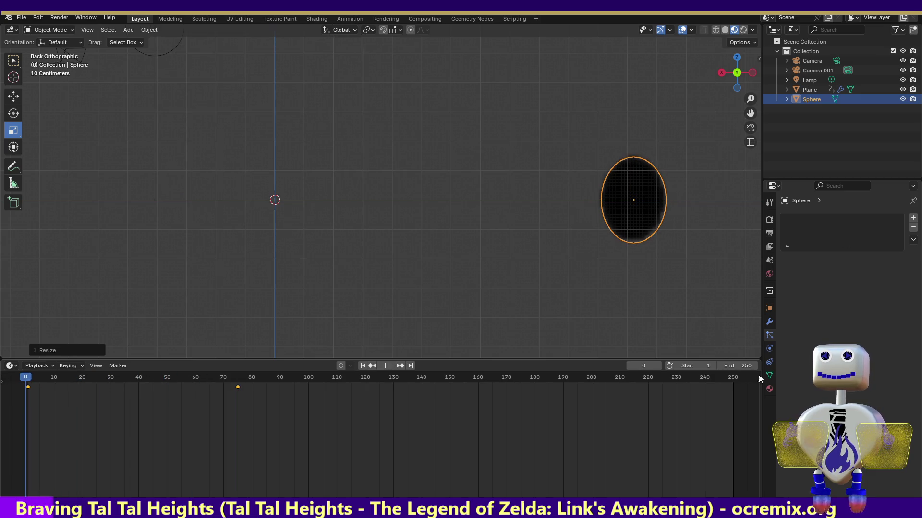
pyautogui.press('space')
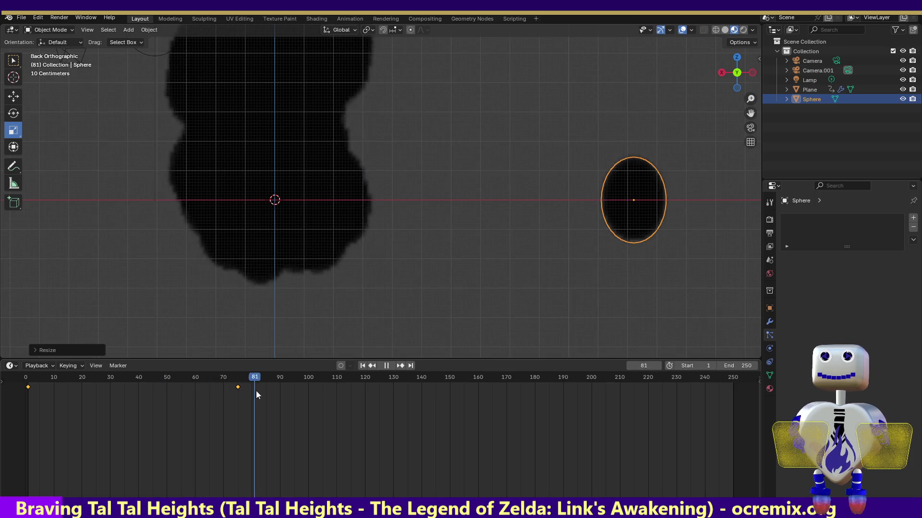
pyautogui.press('space')
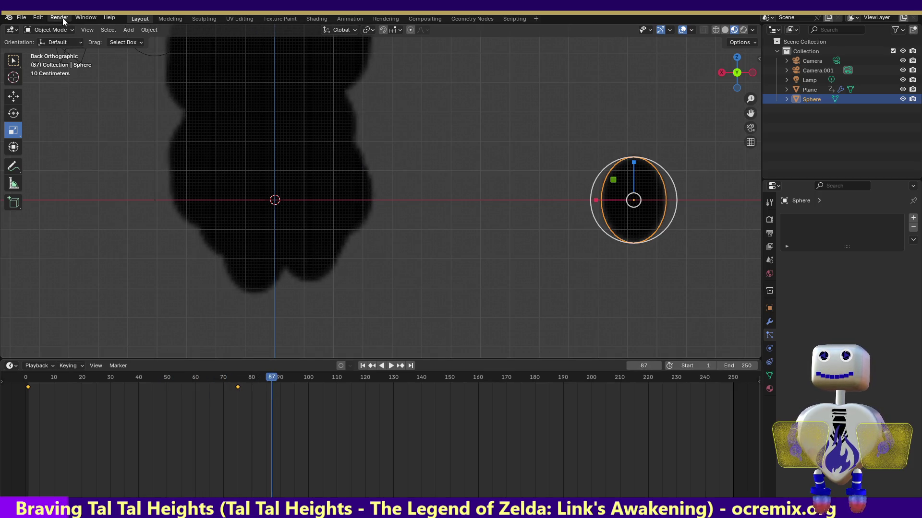
pyautogui.click(61, 17)
pyautogui.click(66, 29)
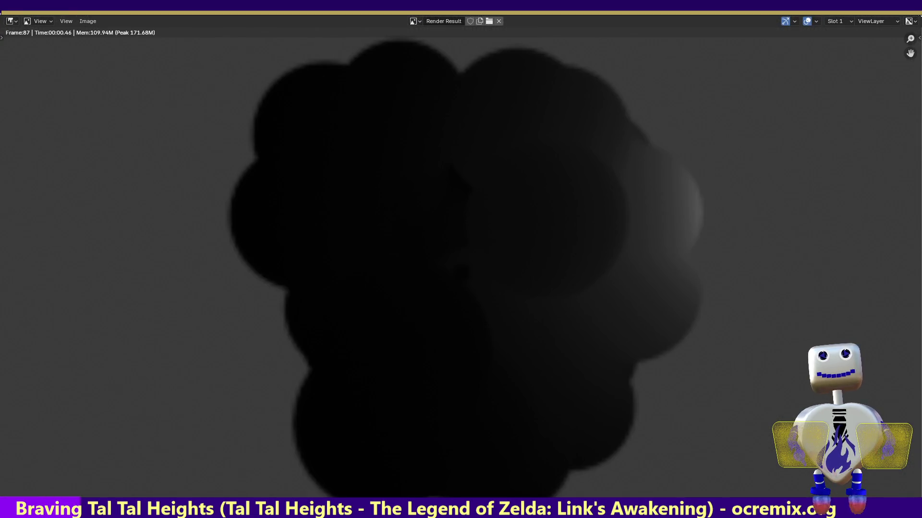
pyautogui.press('Escape')
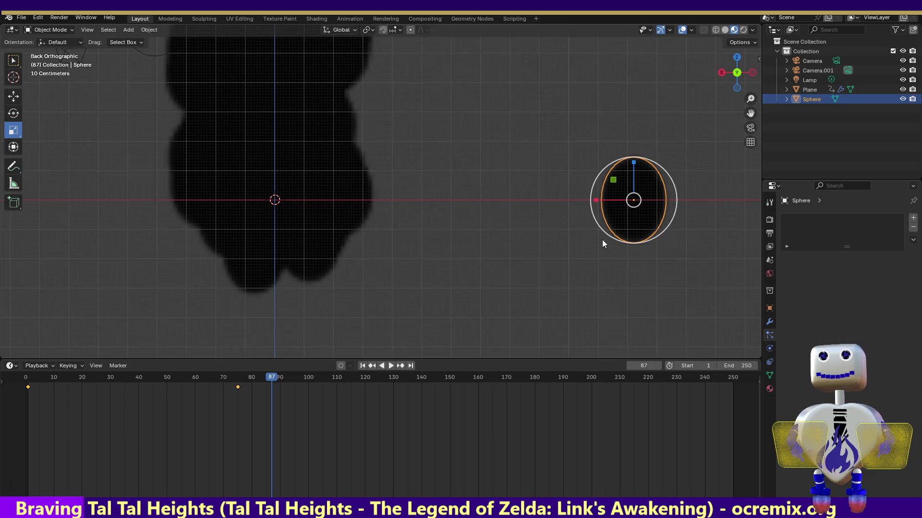
# Shrink the Sphere back down and test-render frame 38.
pyautogui.press('s')
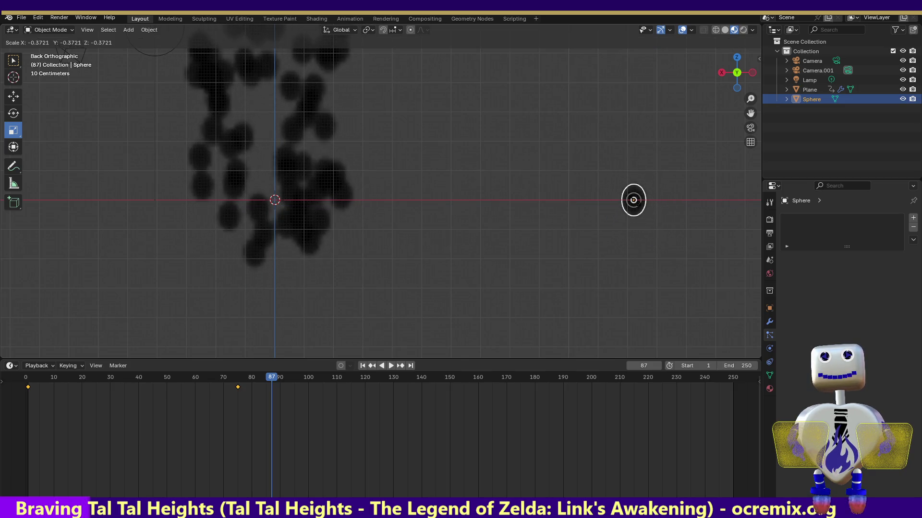
pyautogui.click(634, 200)
pyautogui.moveTo(272, 377)
pyautogui.mouseDown()
pyautogui.moveTo(58, 375)
pyautogui.moveTo(134, 374)
pyautogui.mouseUp()
pyautogui.click(59, 18)
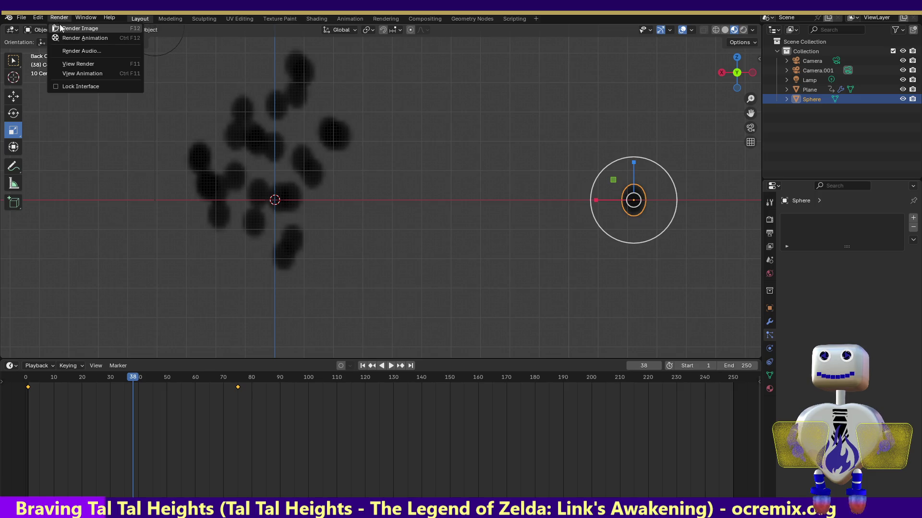
pyautogui.click(62, 29)
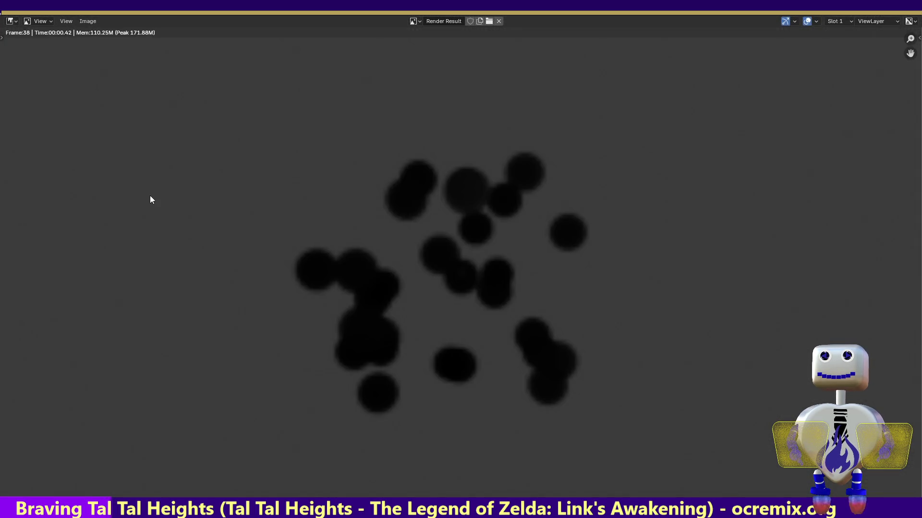
pyautogui.press('Escape')
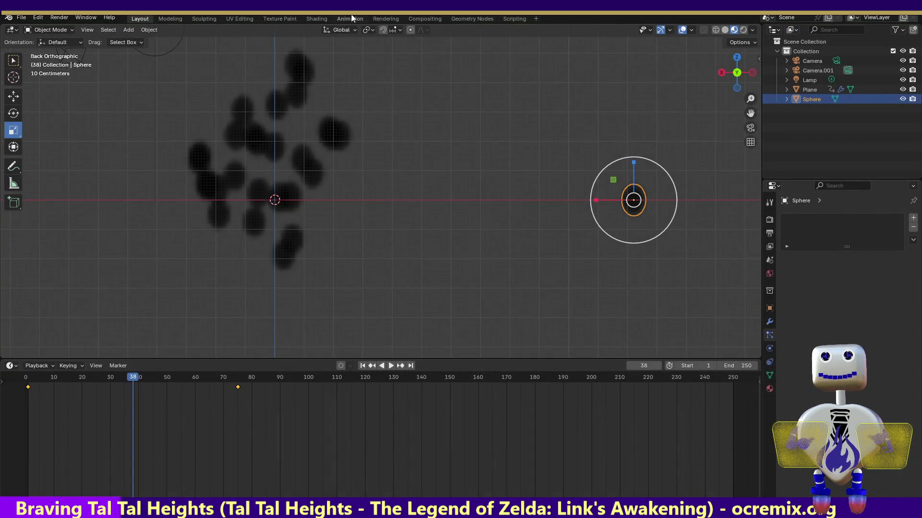
pyautogui.click(324, 18)
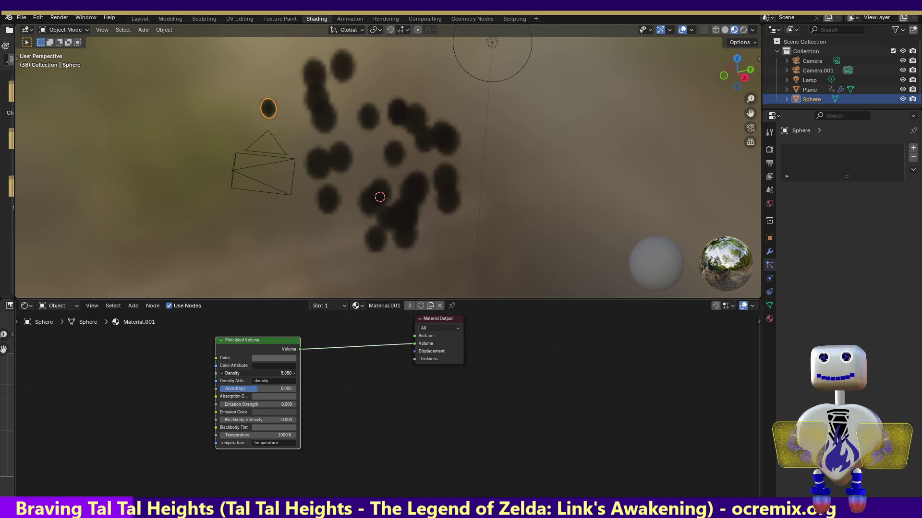
# Set the Principled Volume Density to 0.05 and test-render frame 38.
pyautogui.click(290, 373)
pyautogui.write('.05')
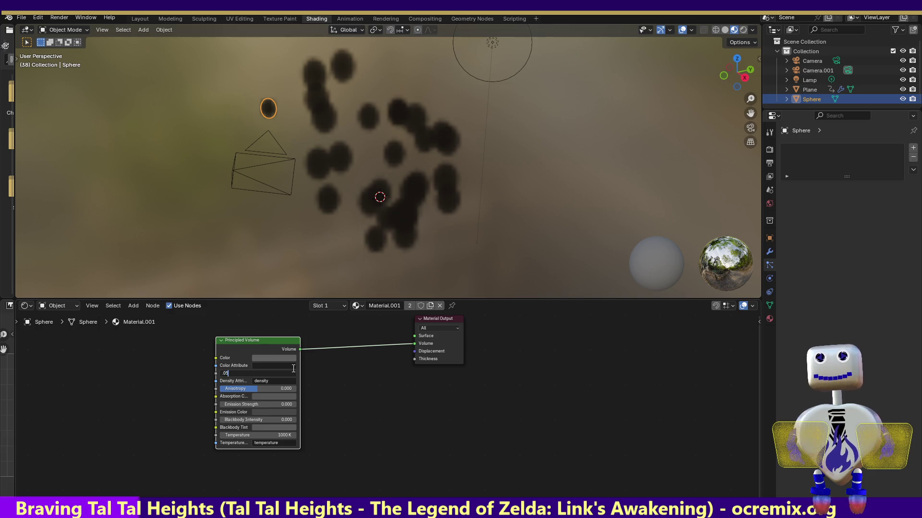
pyautogui.press('Return')
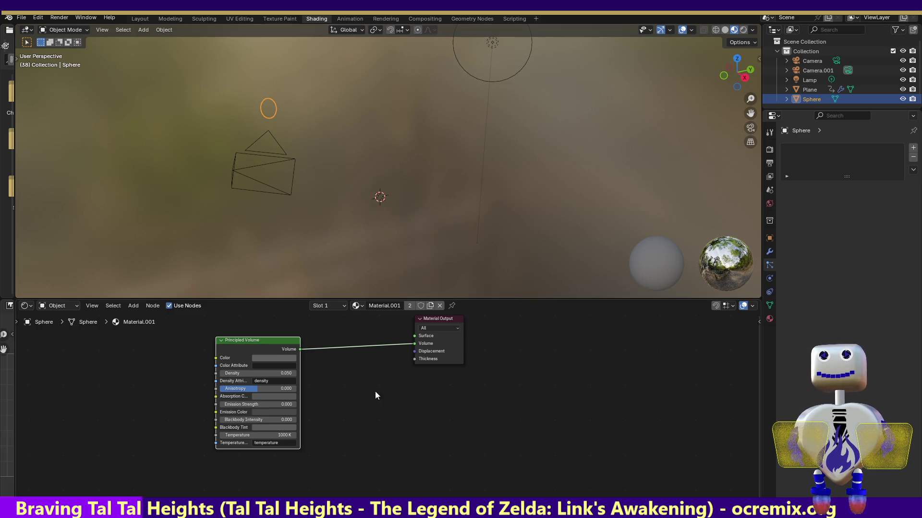
pyautogui.click(59, 18)
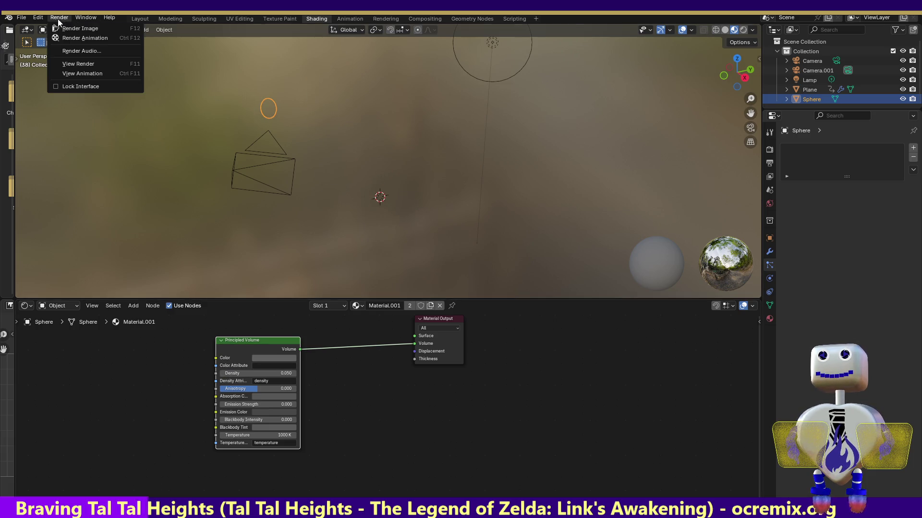
pyautogui.click(94, 29)
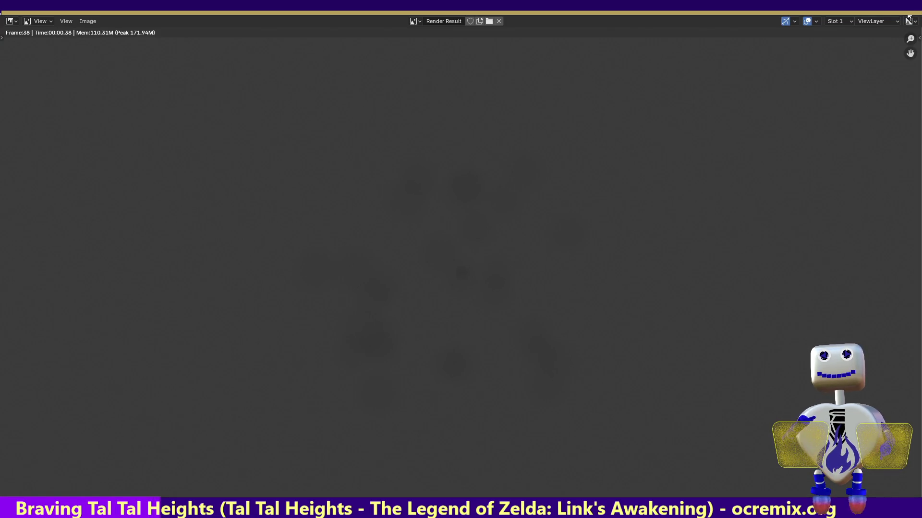
pyautogui.press('Escape')
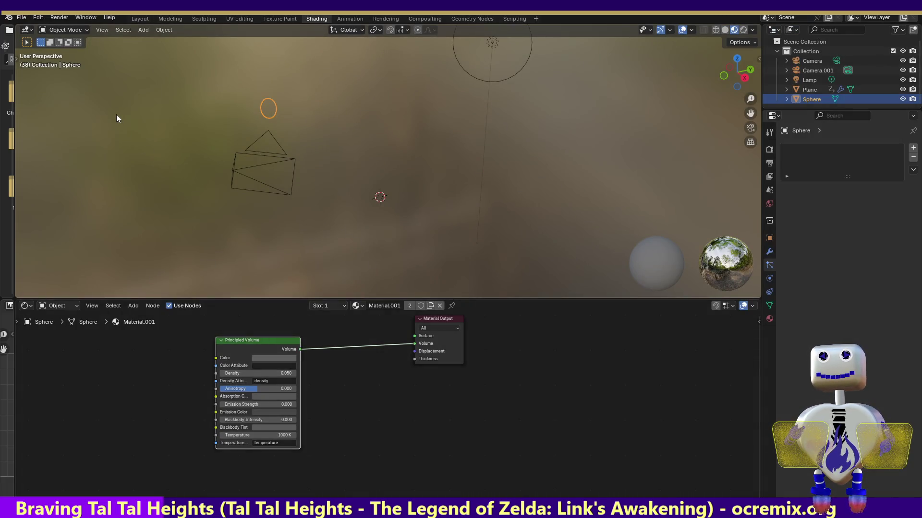
pyautogui.click(350, 19)
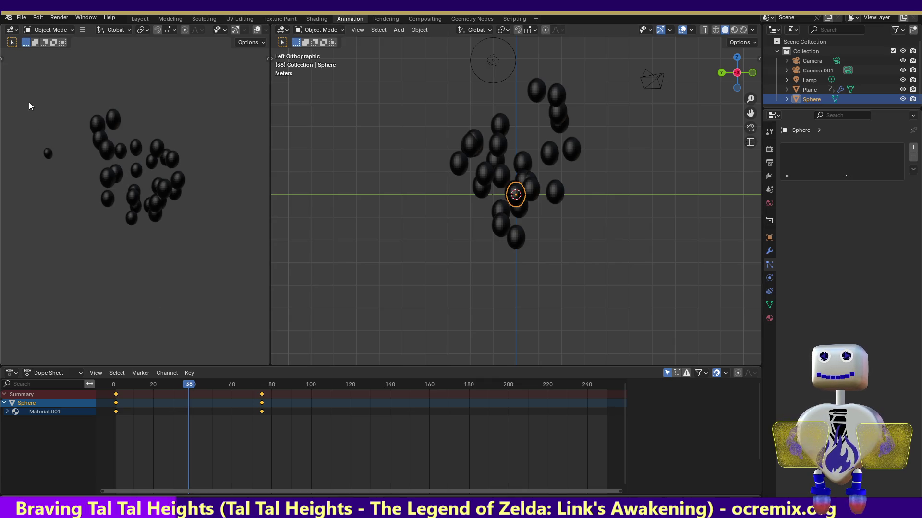
# Test-render frame 38, then move to frame 78 and render it.
pyautogui.click(52, 30)
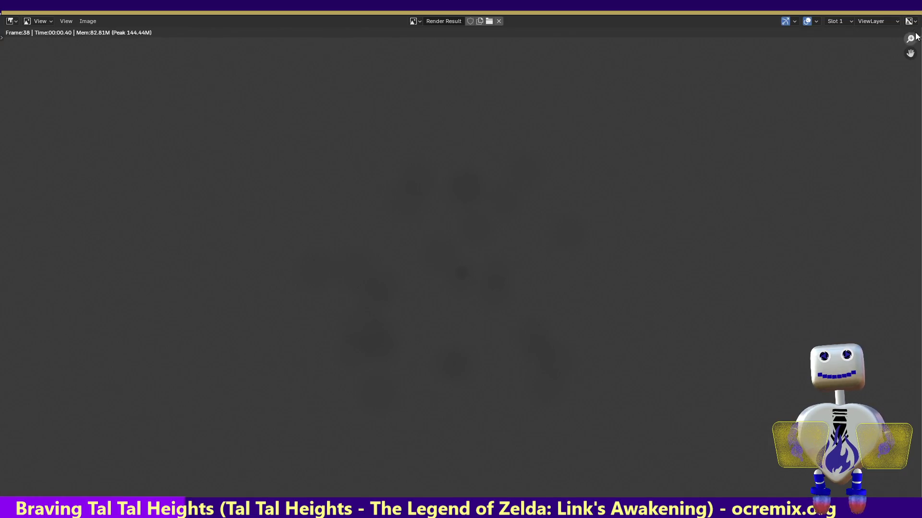
pyautogui.press('Escape')
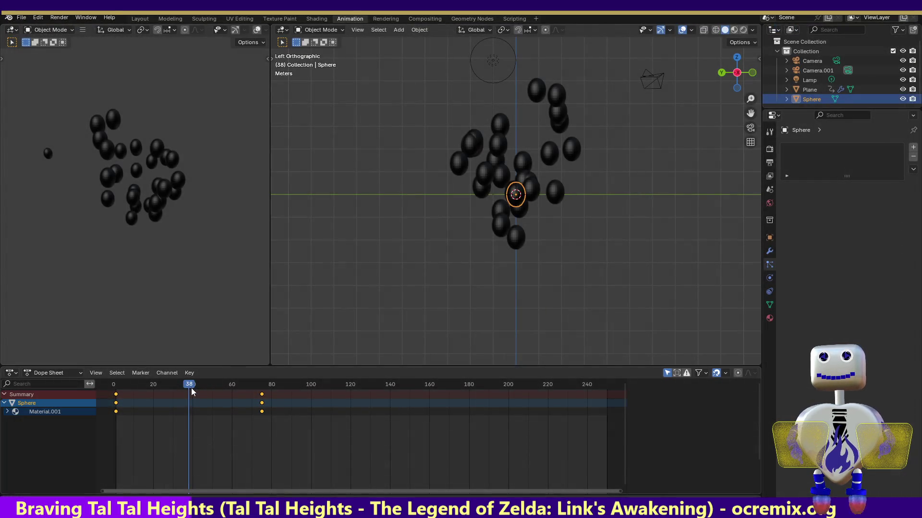
pyautogui.moveTo(191, 388)
pyautogui.mouseDown()
pyautogui.moveTo(159, 388)
pyautogui.moveTo(268, 395)
pyautogui.mouseUp()
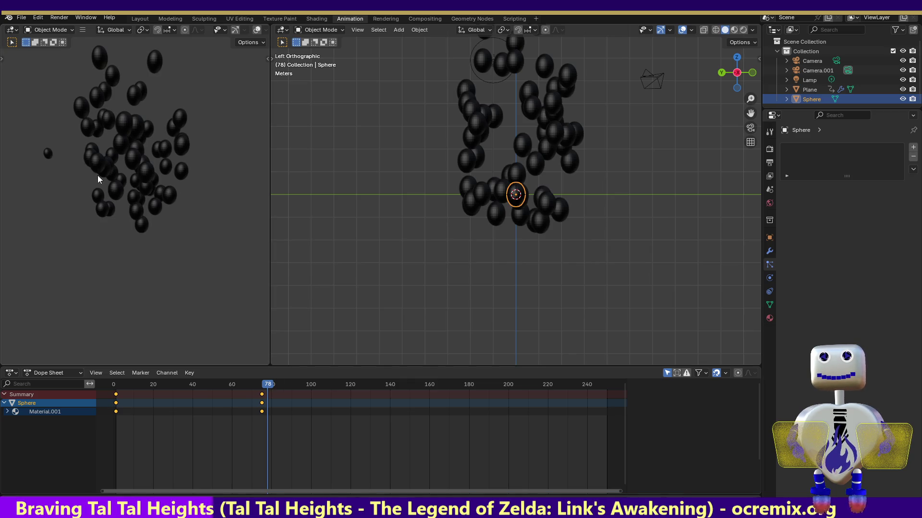
pyautogui.click(67, 16)
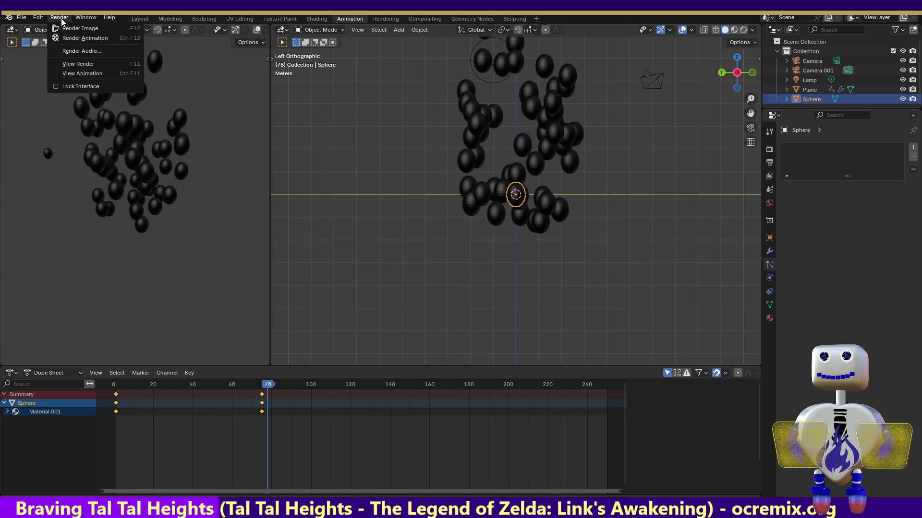
pyautogui.click(59, 28)
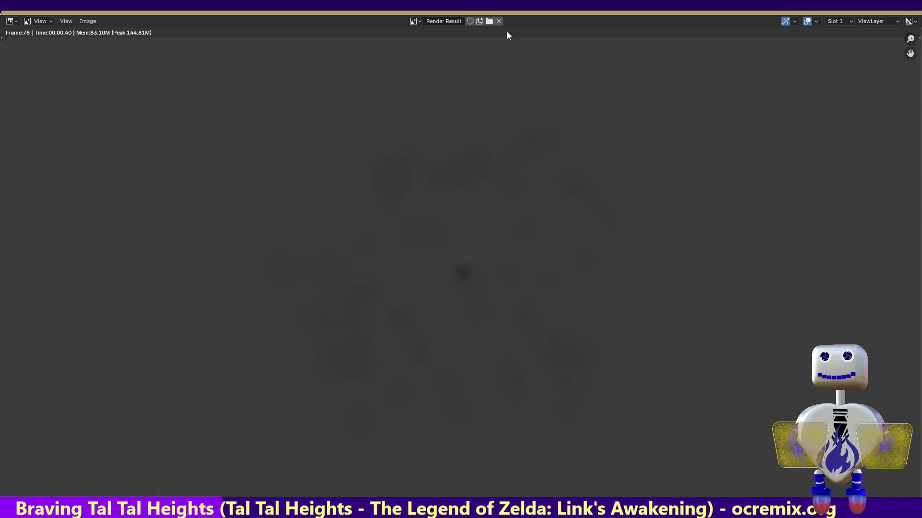
pyautogui.press('Escape')
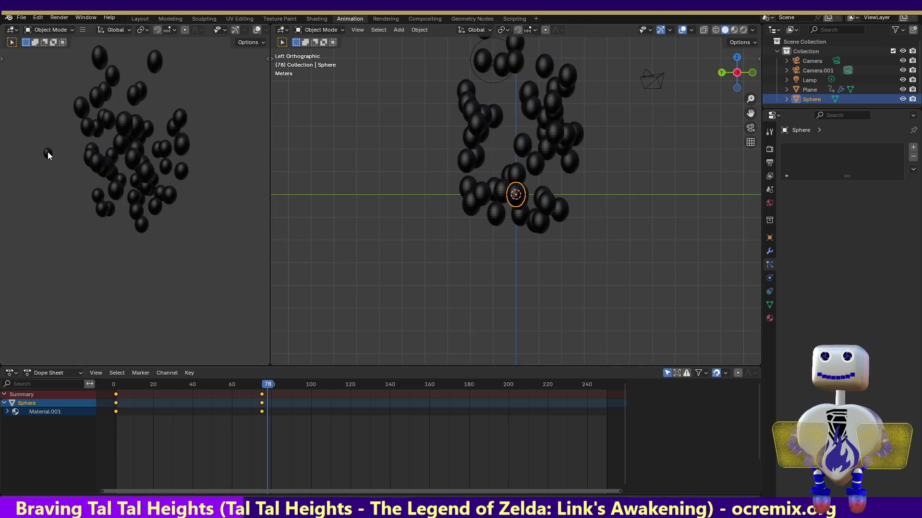
# Snap the right viewport to the back view and inspect the Sphere's transform properties.
pyautogui.moveTo(725, 77); pyautogui.dragTo(721, 77)
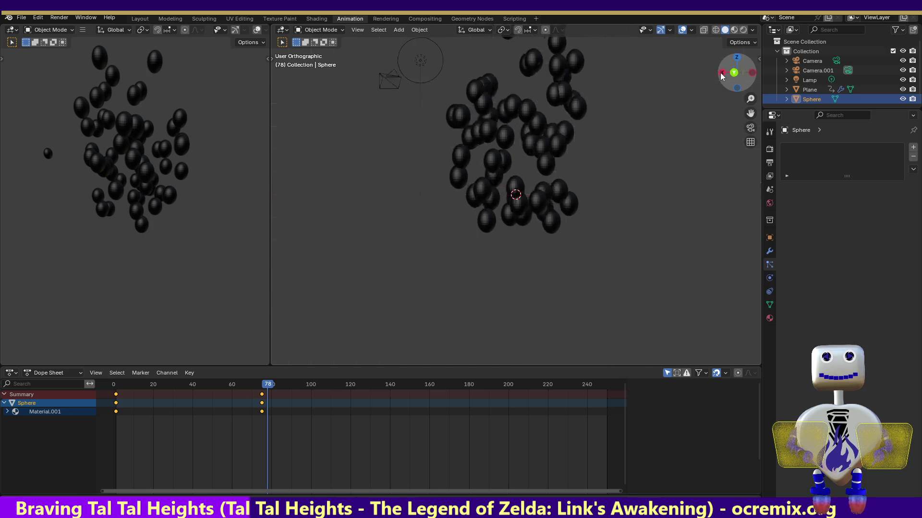
pyautogui.click(734, 73)
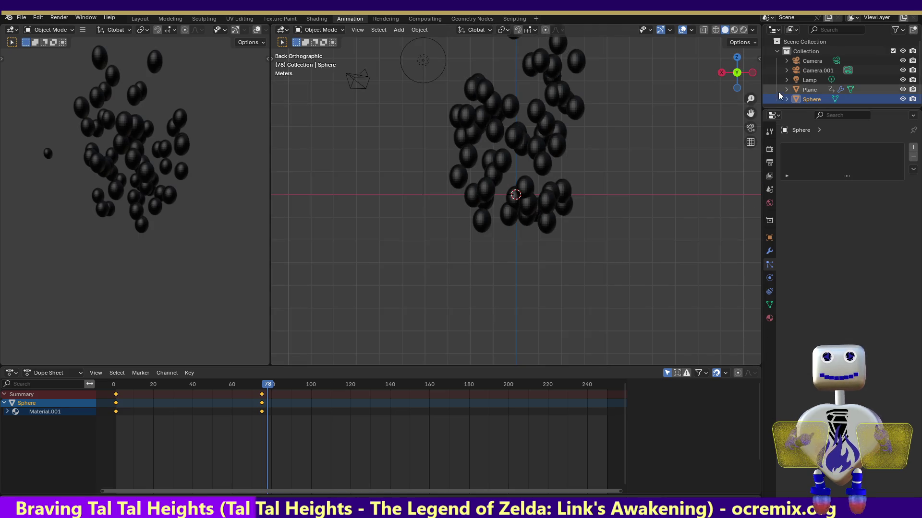
pyautogui.click(797, 99)
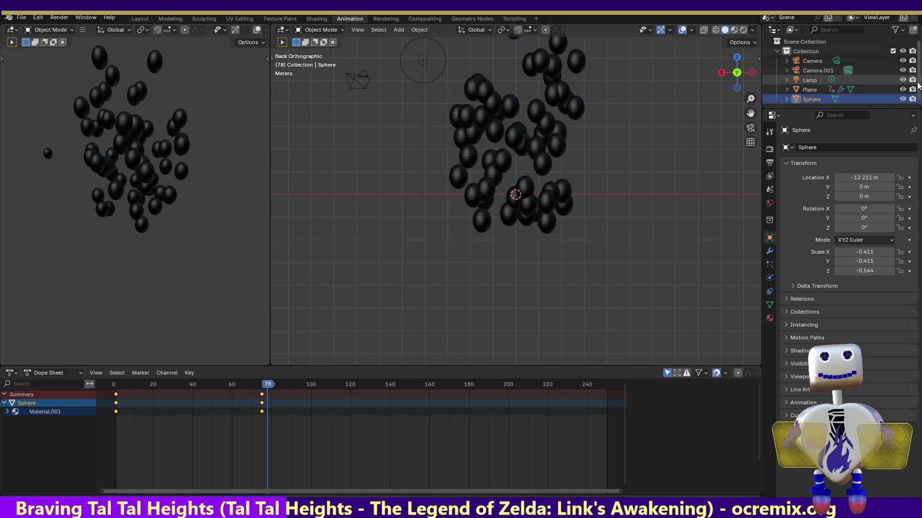
pyautogui.scroll(-1, 914, 88)
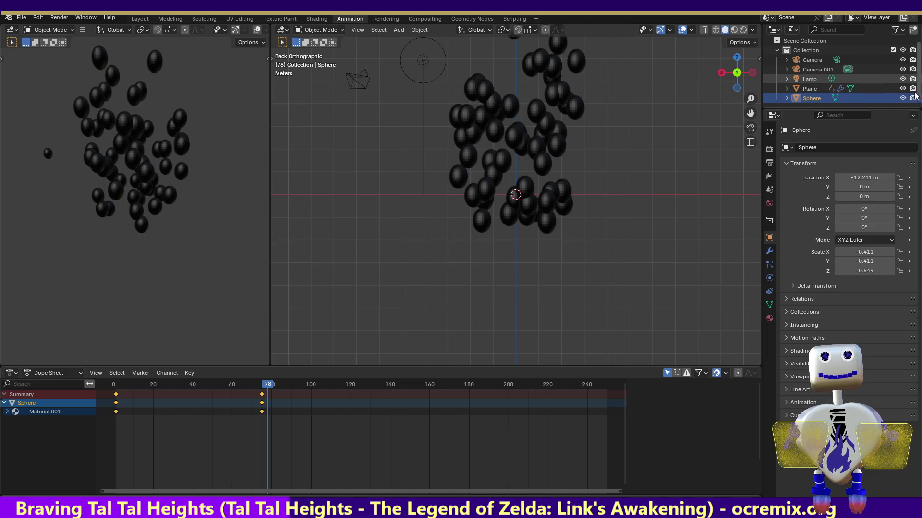
pyautogui.click(805, 89)
pyautogui.click(805, 97)
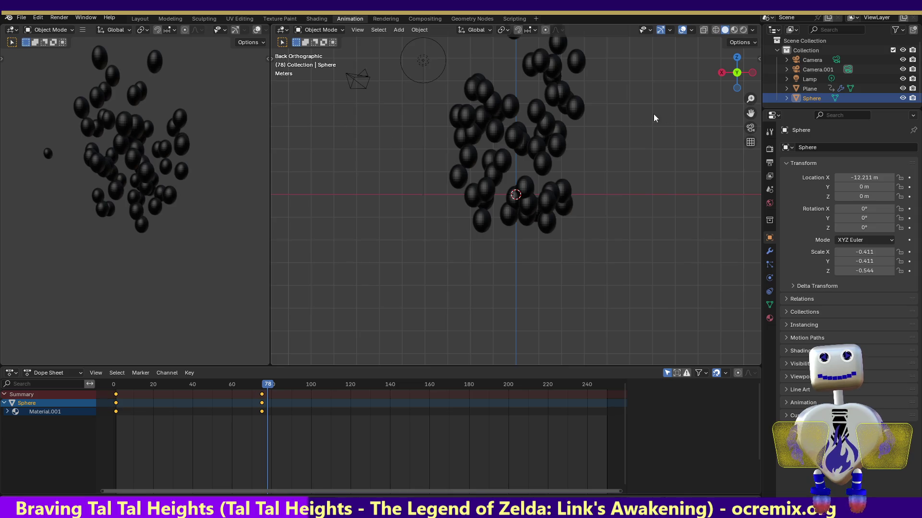
pyautogui.click(747, 77)
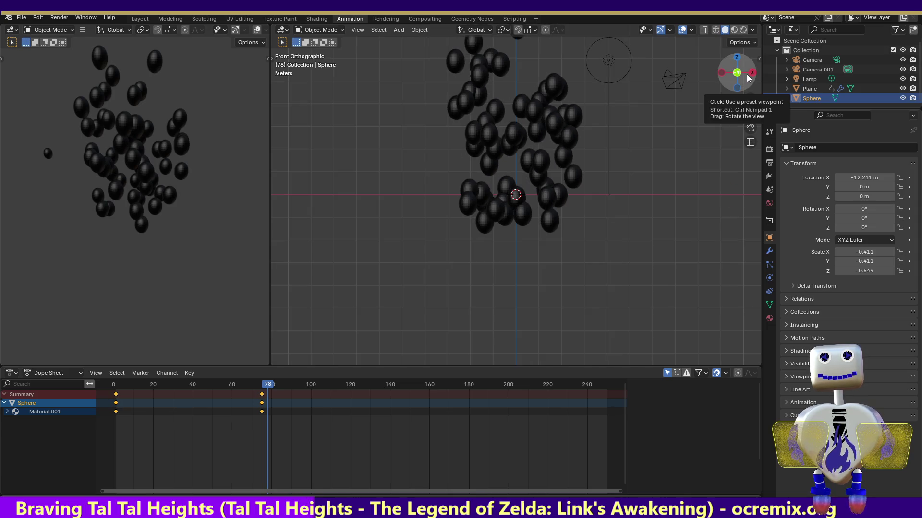
pyautogui.click(748, 77)
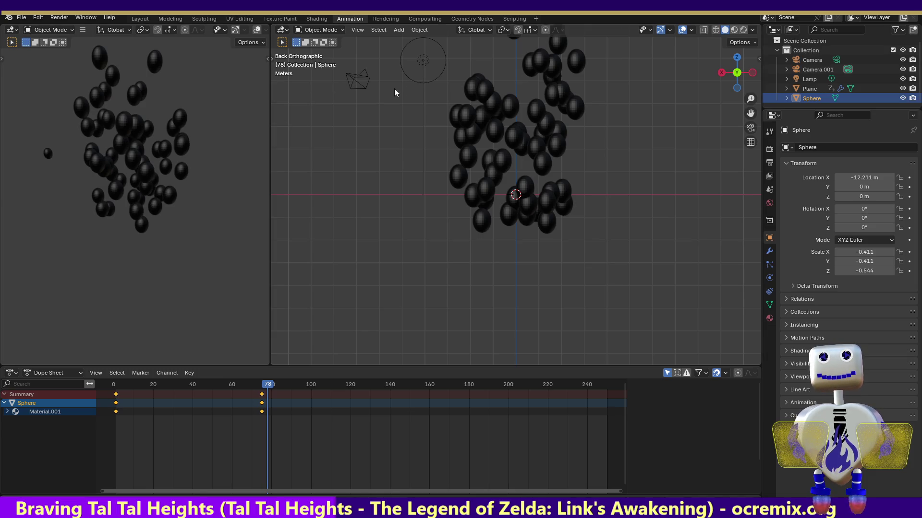
# Render frame 78 again from the back view.
pyautogui.click(58, 18)
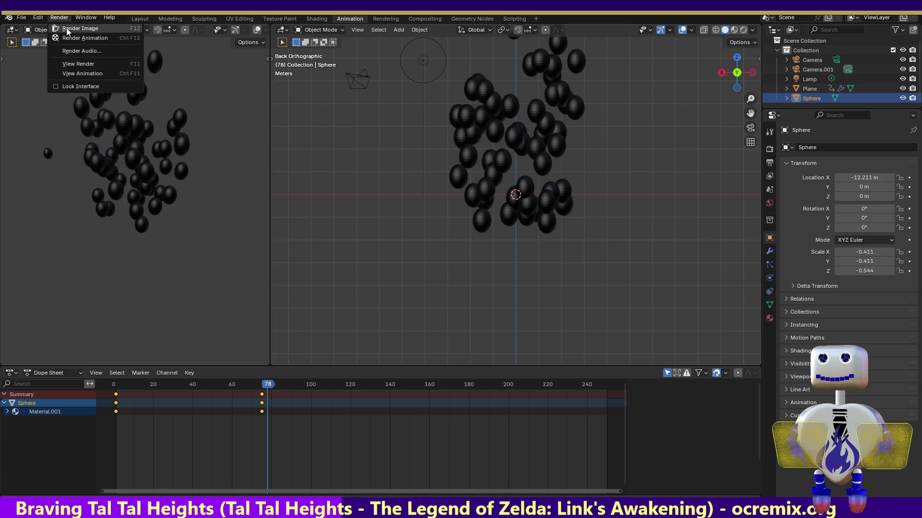
pyautogui.click(67, 29)
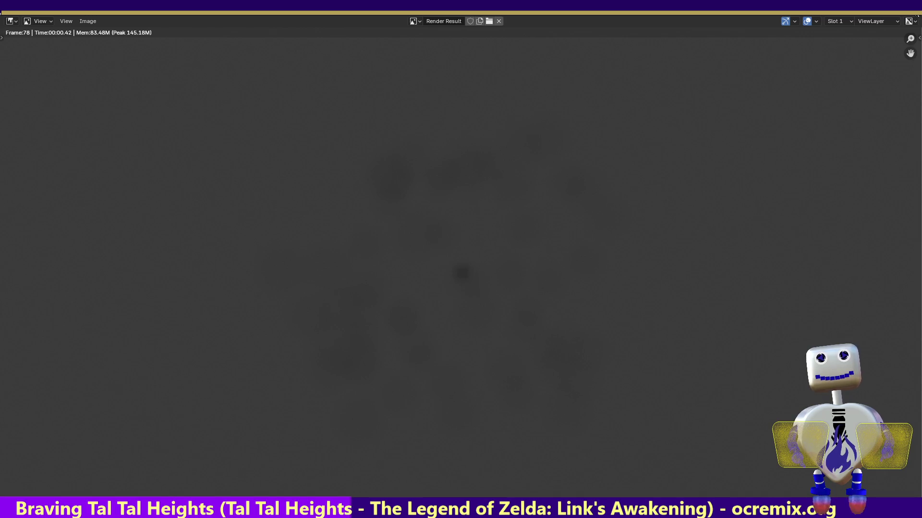
pyautogui.press('Escape')
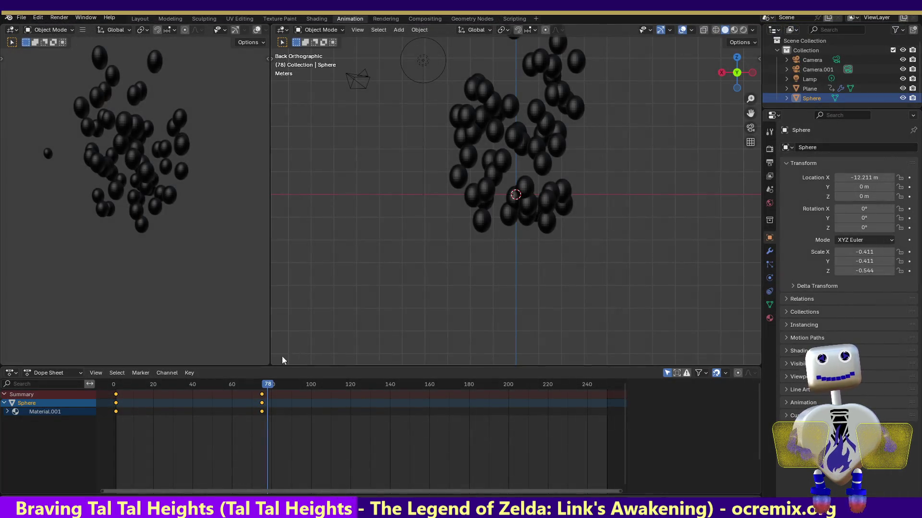
# Drag the volume Density to 0.55 and then 0.15, test-rendering frame 78 each time.
pyautogui.click(316, 18)
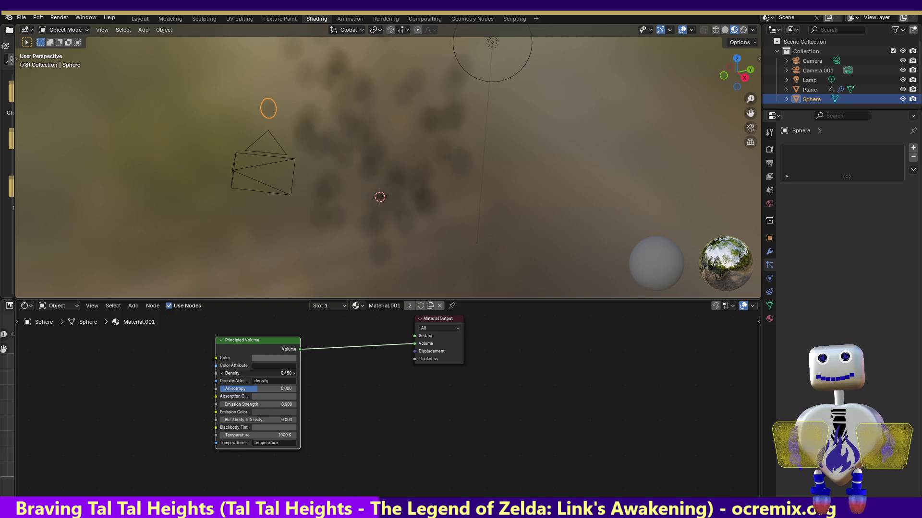
pyautogui.moveTo(259, 373); pyautogui.dragTo(288, 373)
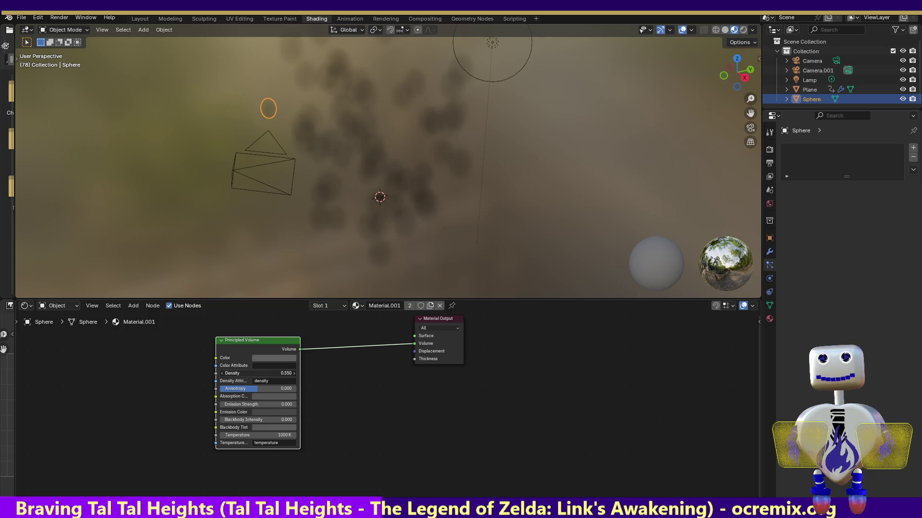
pyautogui.click(63, 17)
pyautogui.click(66, 28)
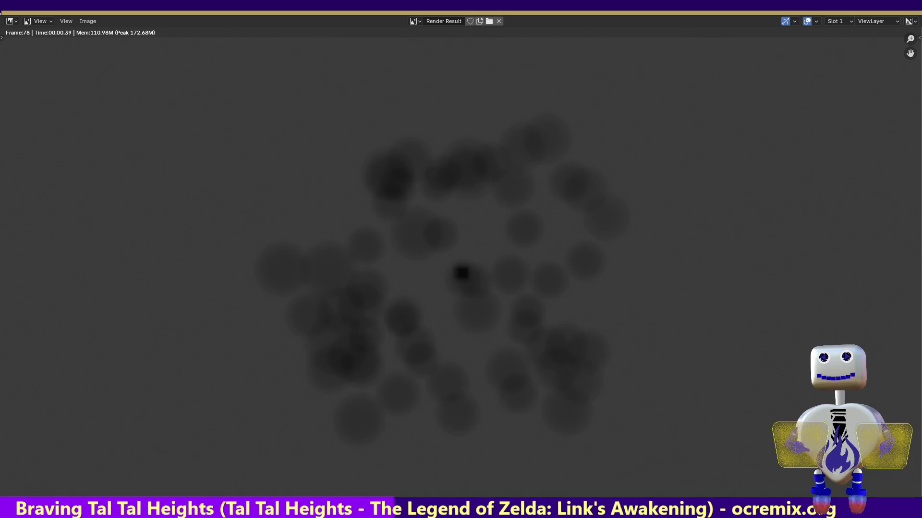
pyautogui.press('Escape')
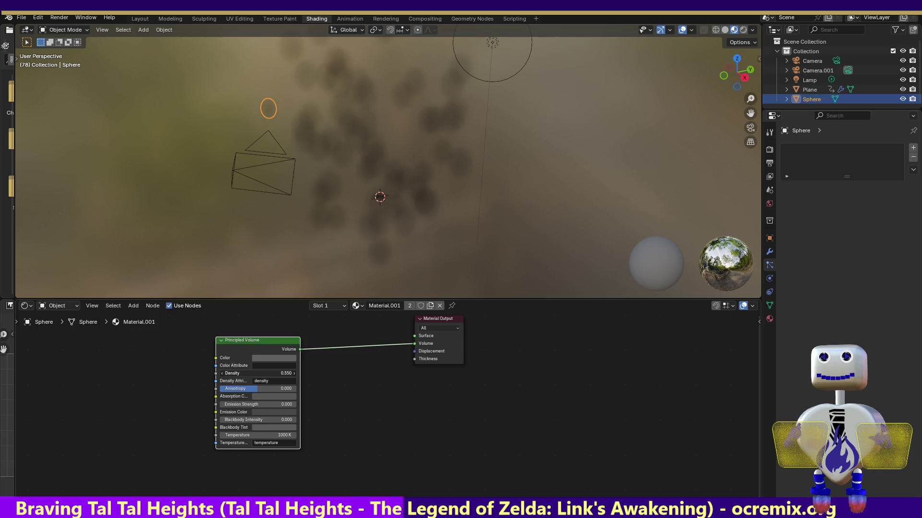
pyautogui.moveTo(259, 374)
pyautogui.mouseDown()
pyautogui.moveTo(240, 374)
pyautogui.moveTo(291, 373)
pyautogui.mouseUp()
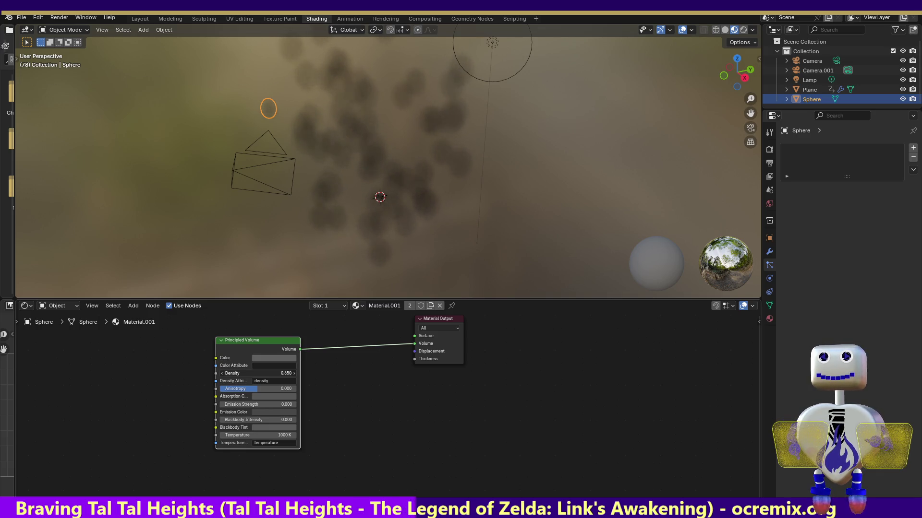
pyautogui.click(58, 18)
pyautogui.click(62, 30)
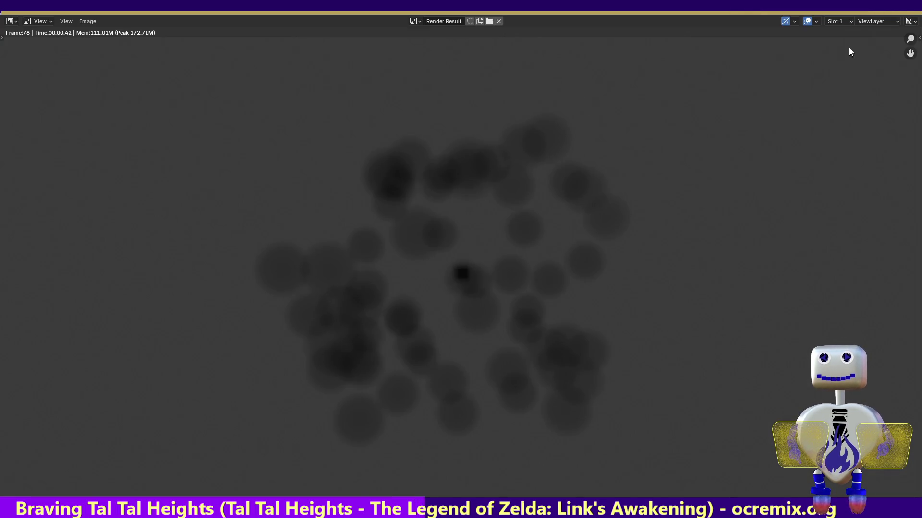
pyautogui.press('Escape')
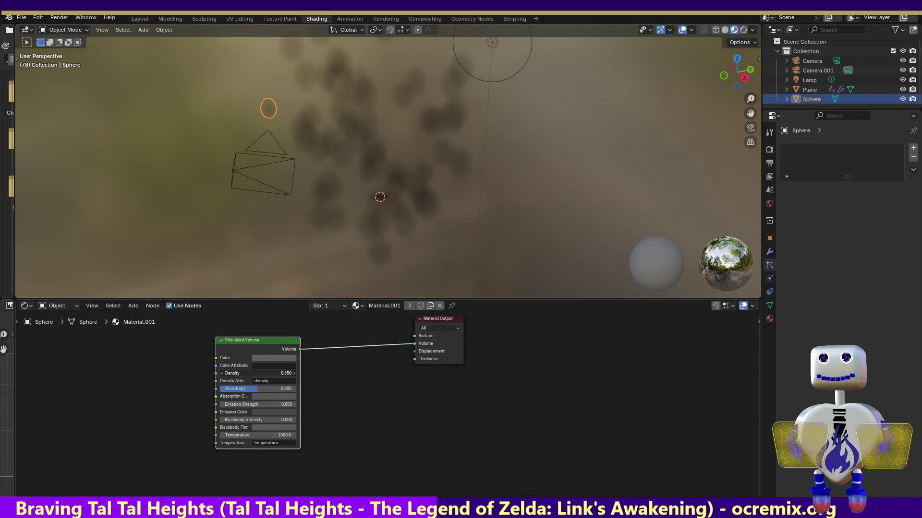
# Type a volume Density of 0.55 and test-render the frame.
pyautogui.click(294, 373)
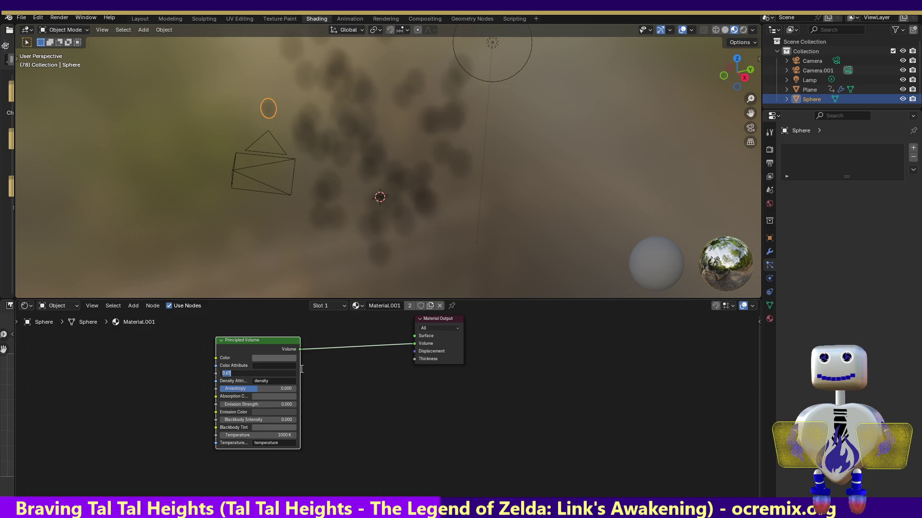
pyautogui.write('0.55')
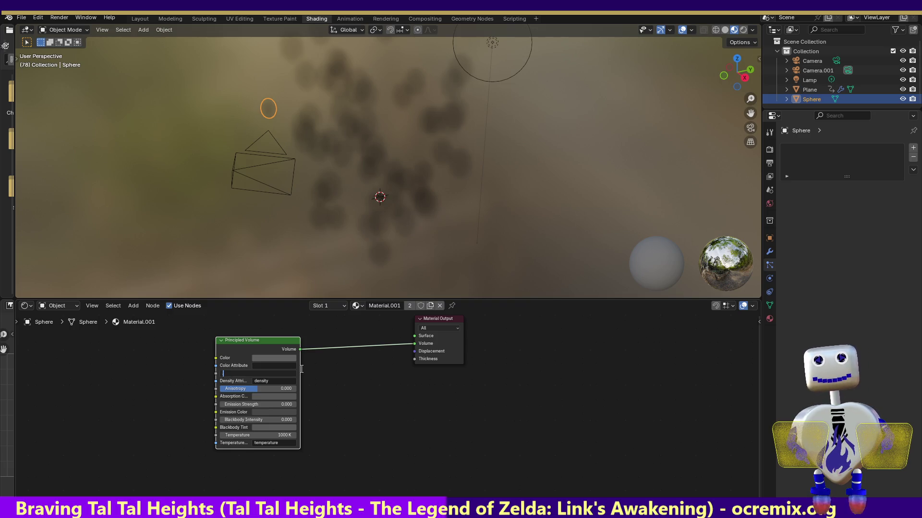
pyautogui.press('Return')
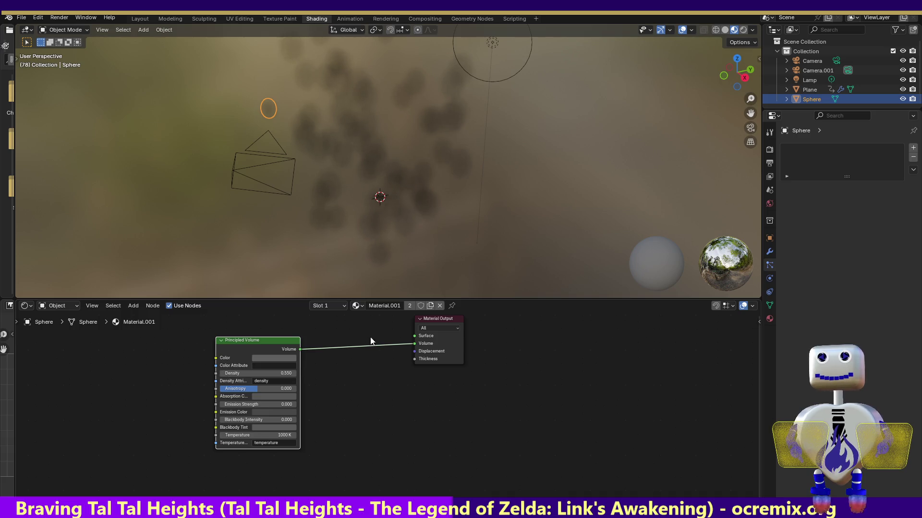
pyautogui.click(63, 19)
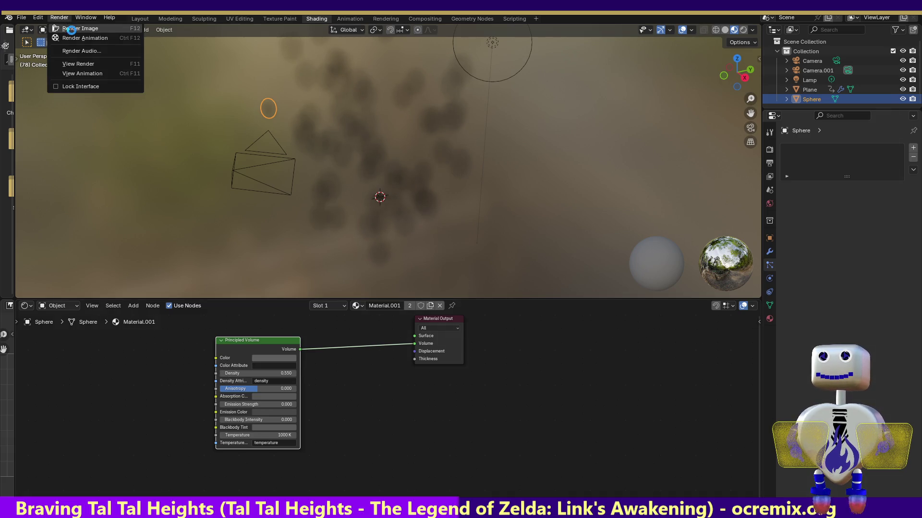
pyautogui.click(70, 26)
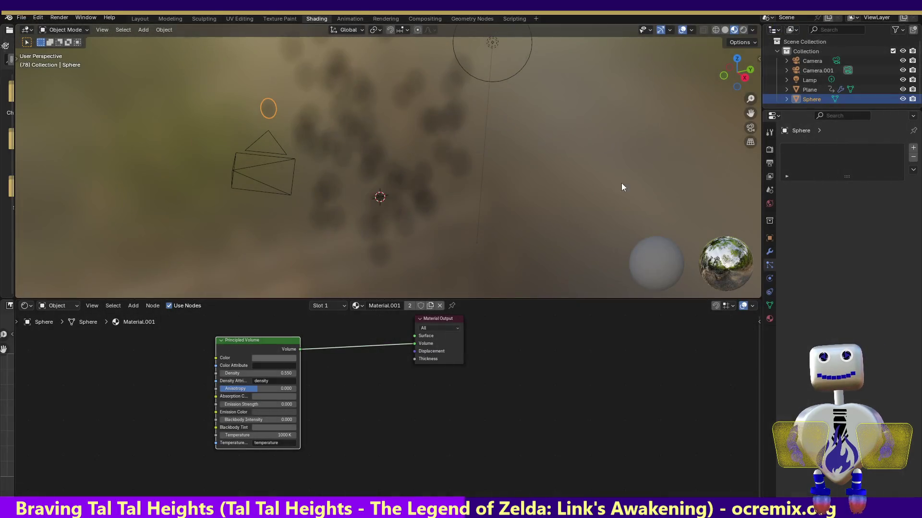
pyautogui.press('Escape')
# Set the volume Density to 0.1 and render the fainter smoke.
pyautogui.click(283, 373)
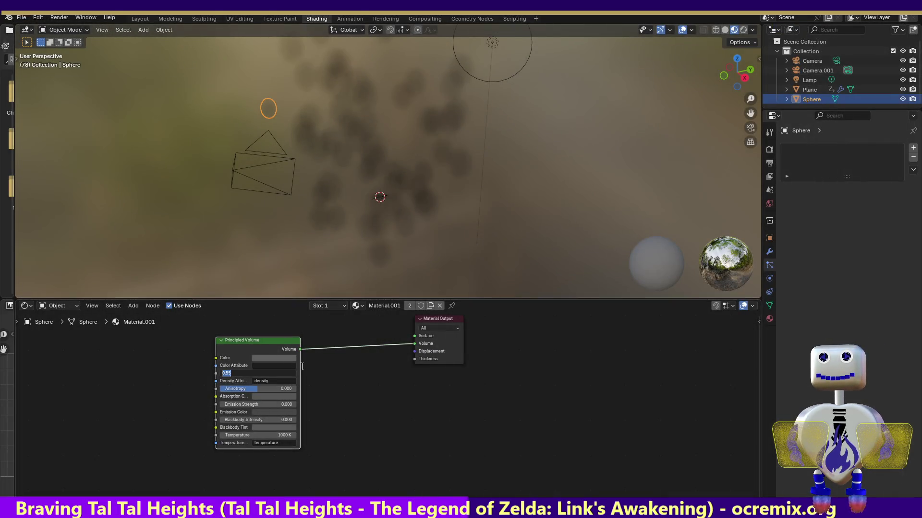
pyautogui.write('0.1')
pyautogui.press('Return')
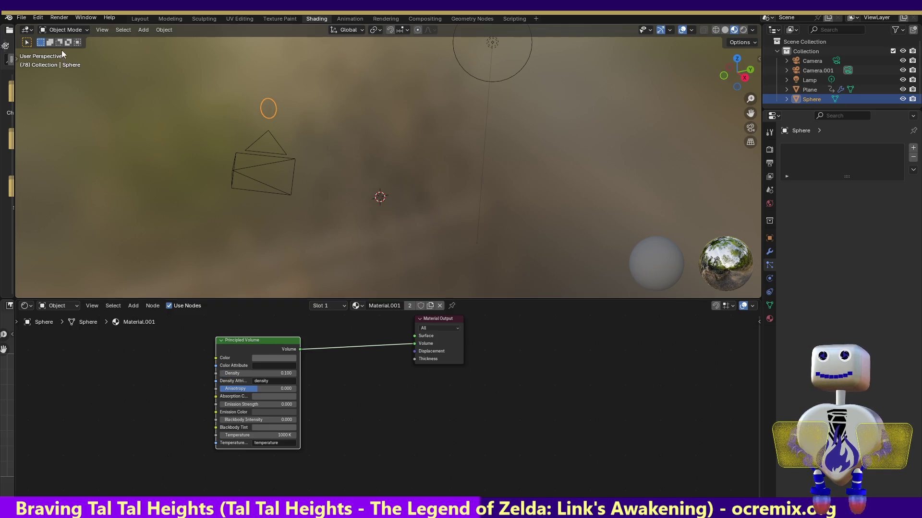
pyautogui.click(59, 18)
pyautogui.click(64, 29)
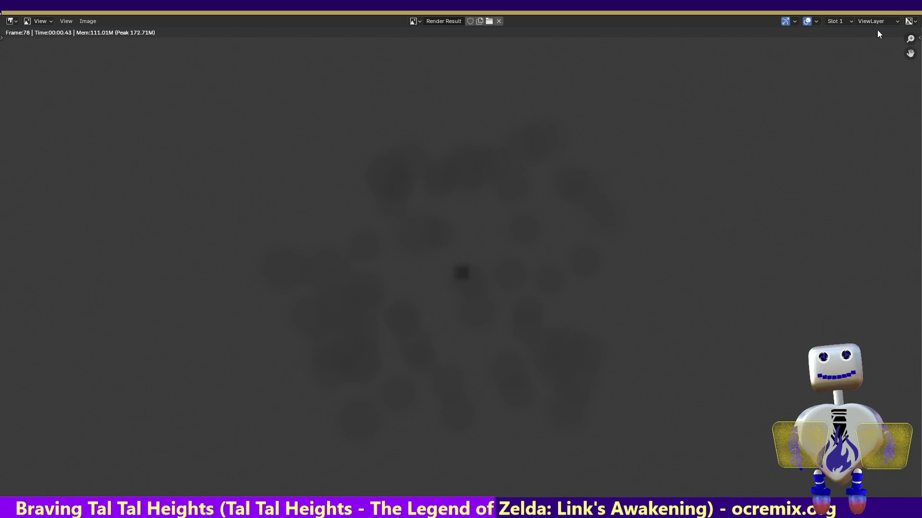
pyautogui.press('Escape')
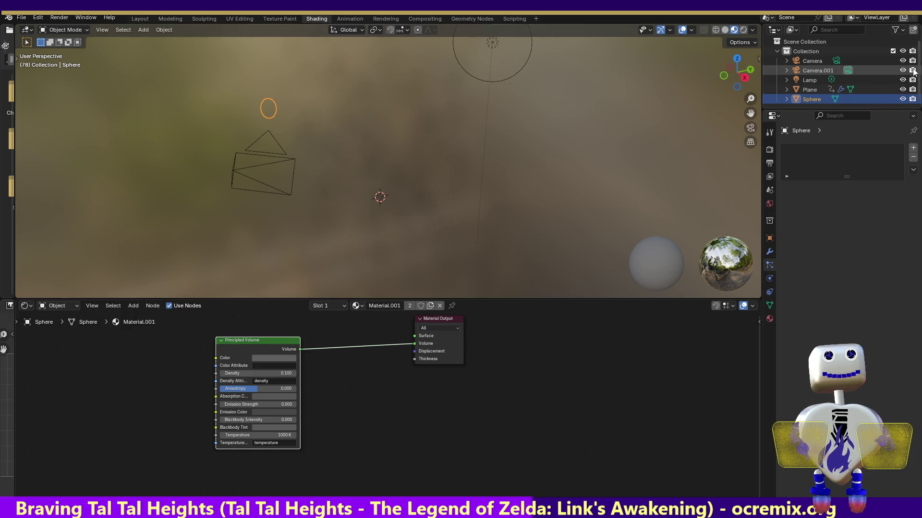
pyautogui.scroll(-1, 918, 84)
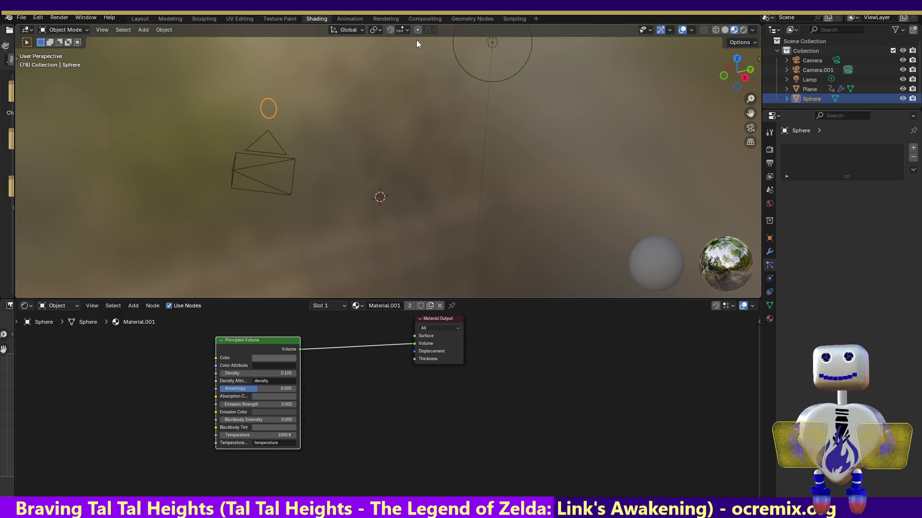
pyautogui.click(340, 20)
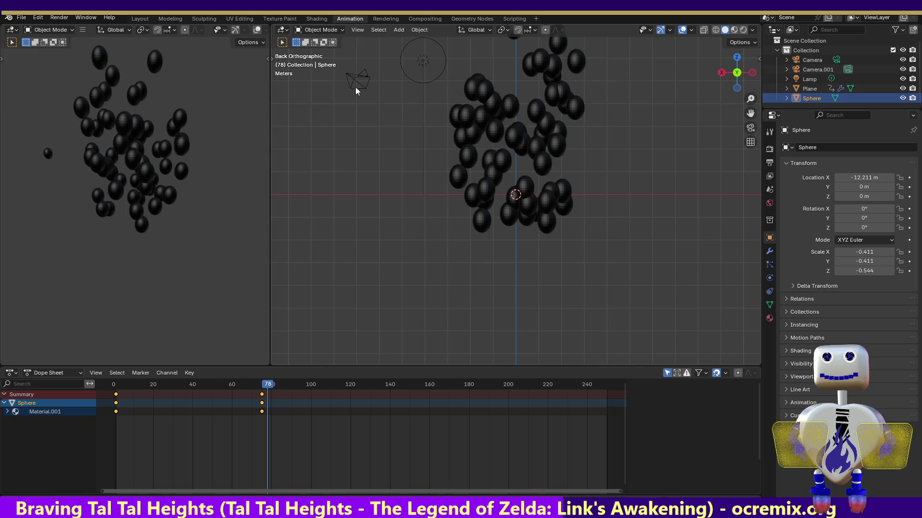
# Hide the Plane emitter and its particles using the Outliner's eye icon.
pyautogui.doubleClick(816, 96)
pyautogui.press('Return')
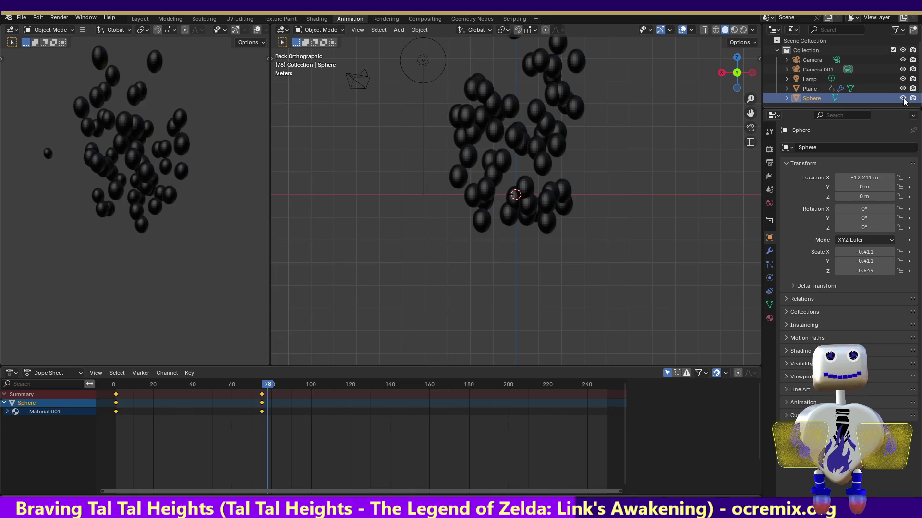
pyautogui.click(903, 99)
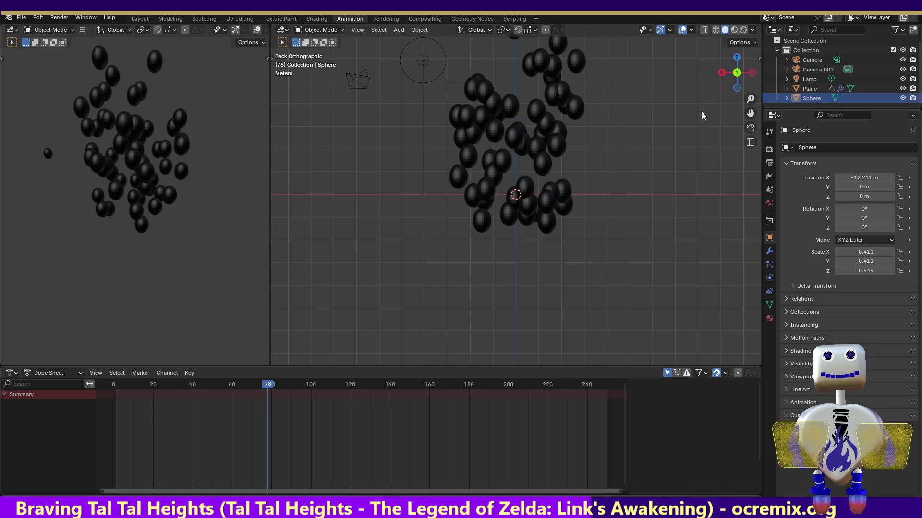
pyautogui.click(902, 89)
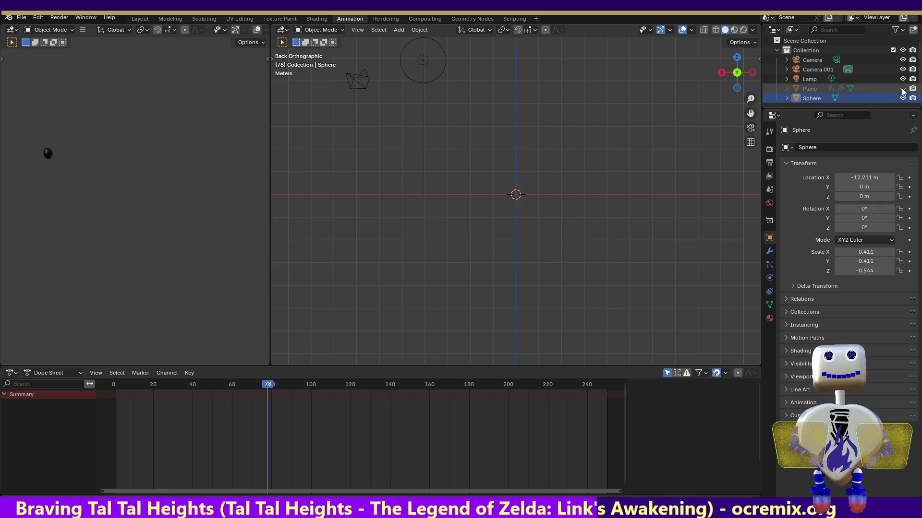
# View the scene from above, select the Sphere, and pan it into view.
pyautogui.click(738, 58)
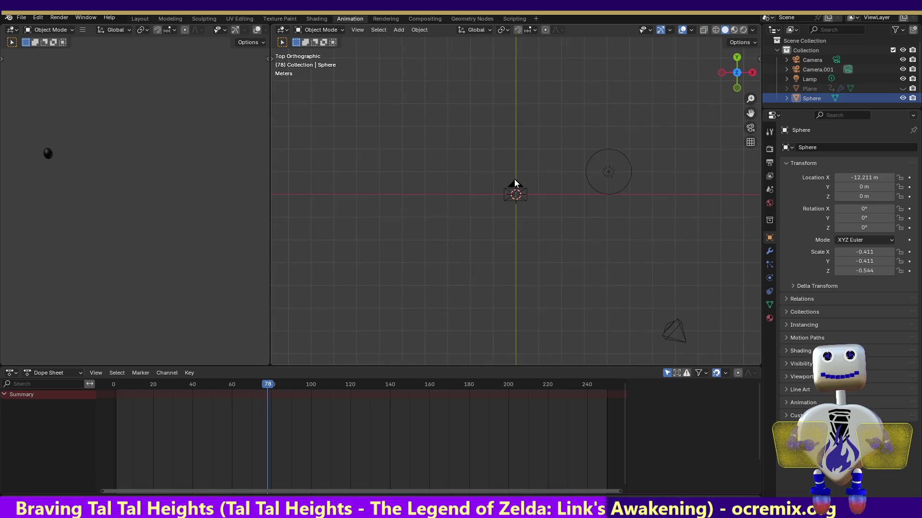
pyautogui.click(818, 96)
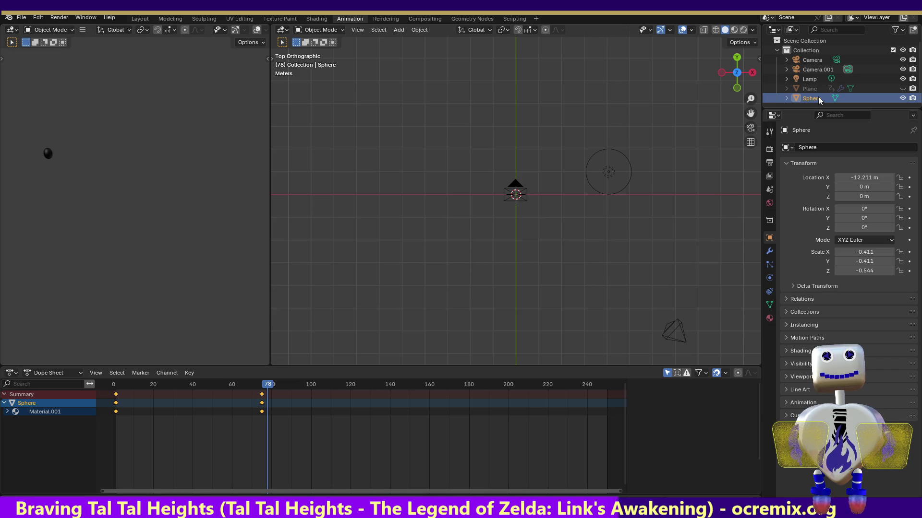
pyautogui.doubleClick(818, 98)
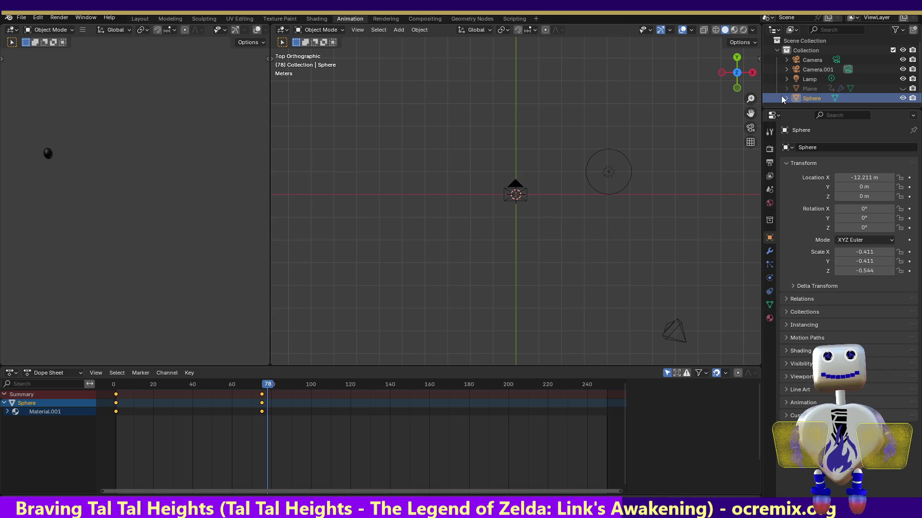
pyautogui.press('Return')
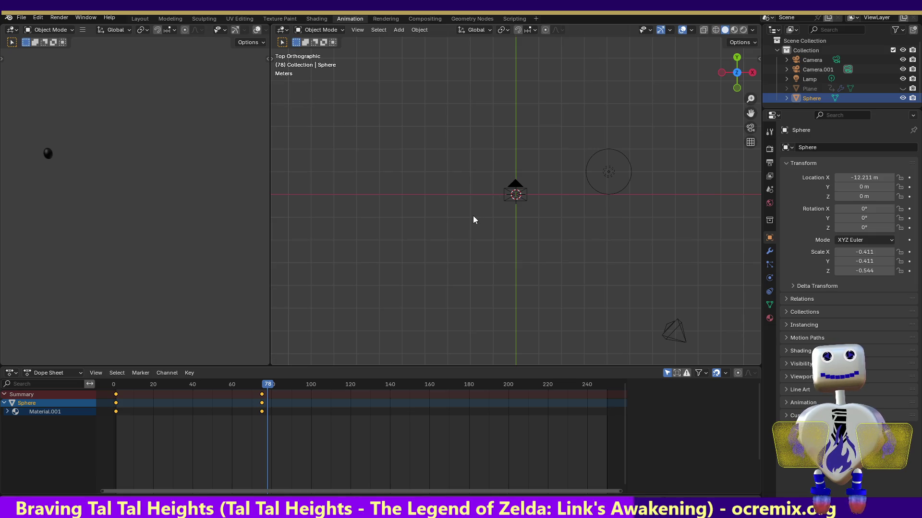
pyautogui.moveTo(473, 215); pyautogui.dragTo(591, 240)
pyautogui.moveTo(750, 112)
pyautogui.mouseDown()
pyautogui.moveTo(669, 110)
pyautogui.moveTo(718, 162)
pyautogui.moveTo(884, 133)
pyautogui.mouseUp()
pyautogui.moveTo(655, 122); pyautogui.dragTo(665, 120)
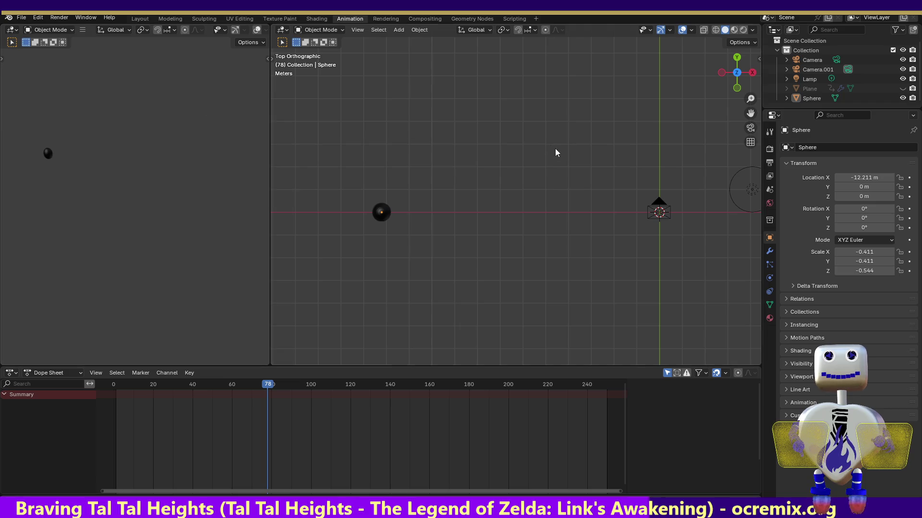
# Select the lone sphere in the viewport and view it from the back.
pyautogui.click(738, 57)
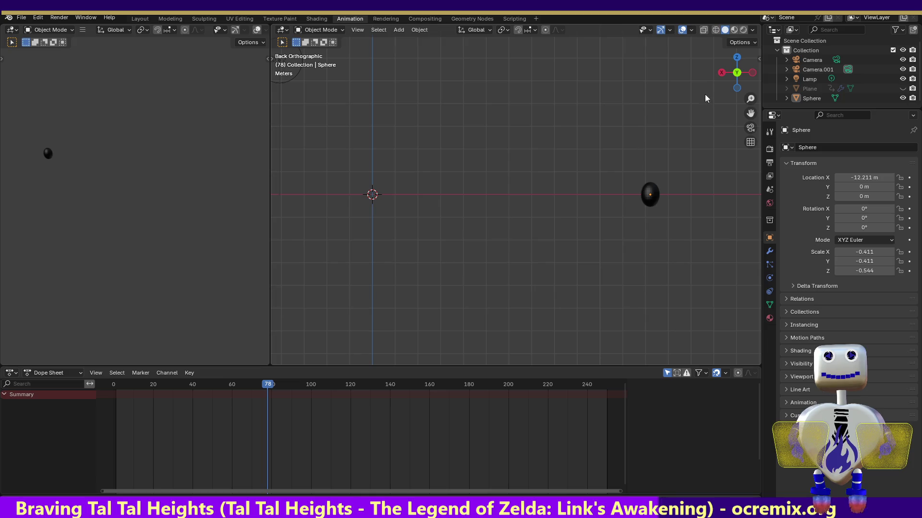
pyautogui.click(735, 57)
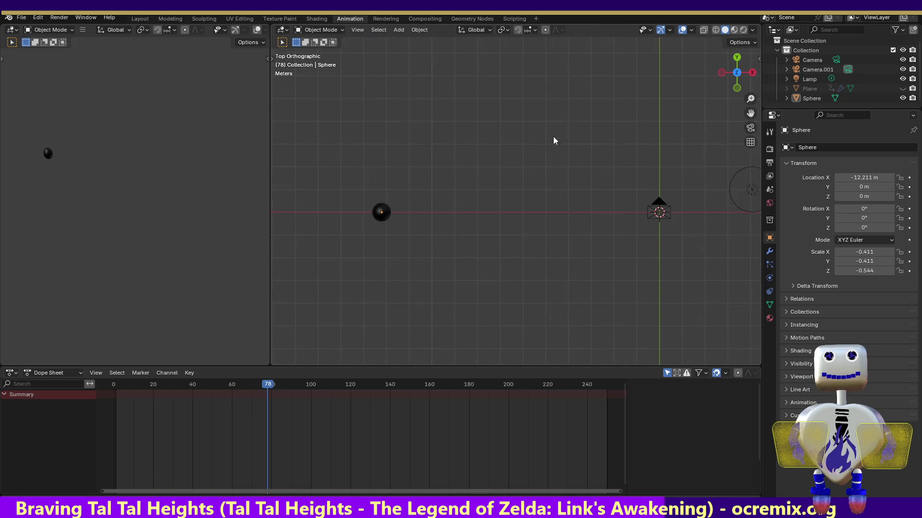
pyautogui.click(381, 213)
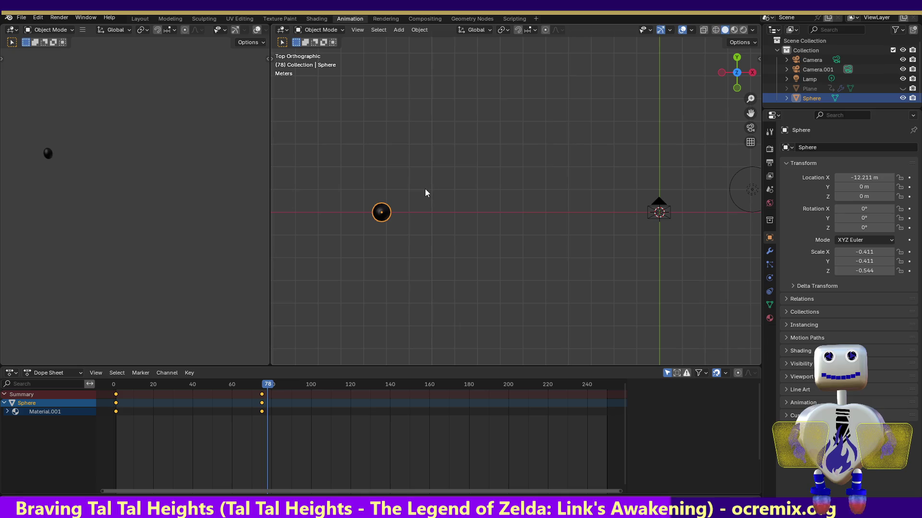
pyautogui.click(737, 56)
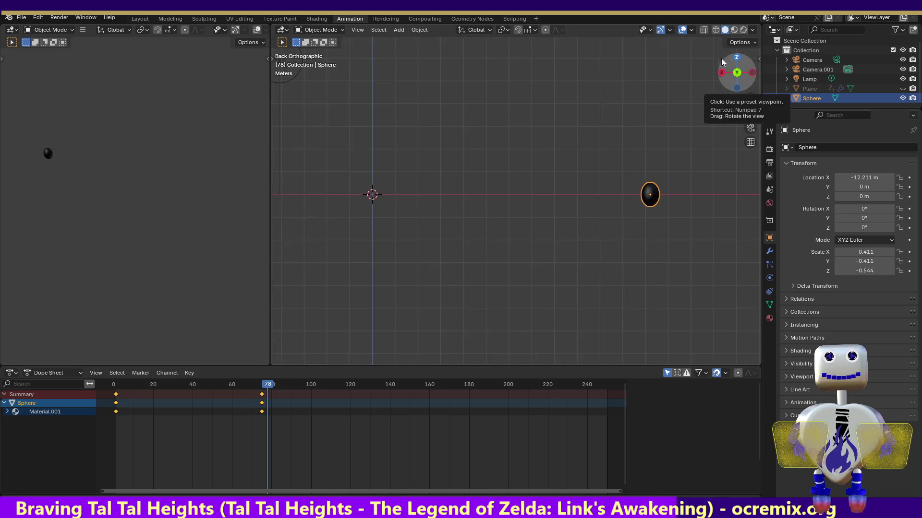
# In the Layout workspace, move the sphere further left along X.
pyautogui.click(140, 18)
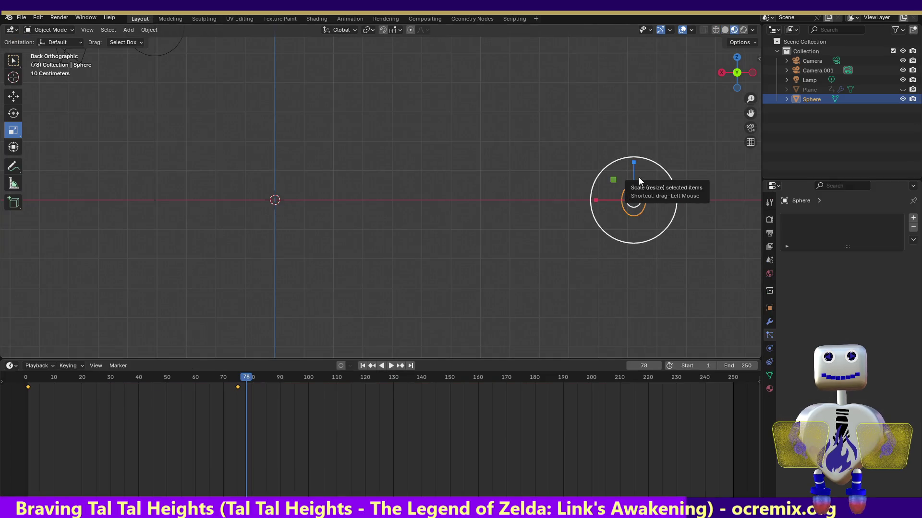
pyautogui.click(11, 98)
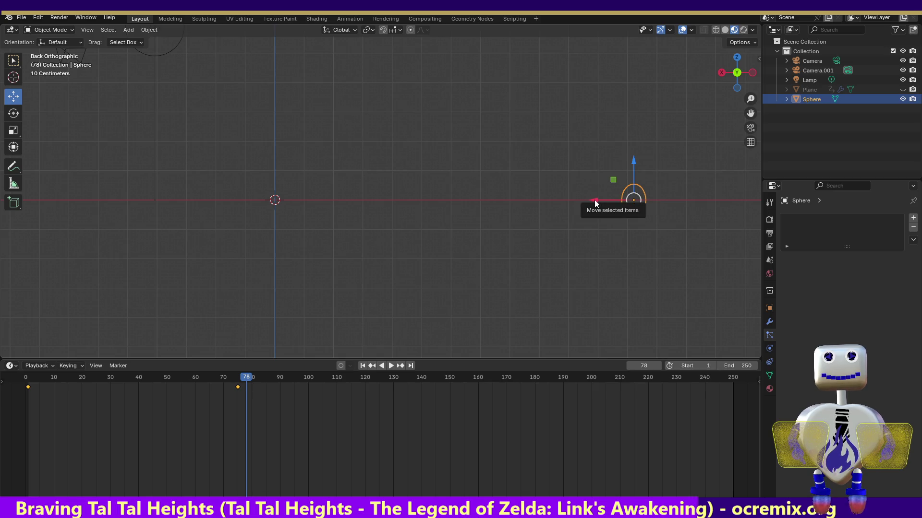
pyautogui.moveTo(600, 202)
pyautogui.mouseDown()
pyautogui.moveTo(94, 200)
pyautogui.moveTo(230, 202)
pyautogui.mouseUp()
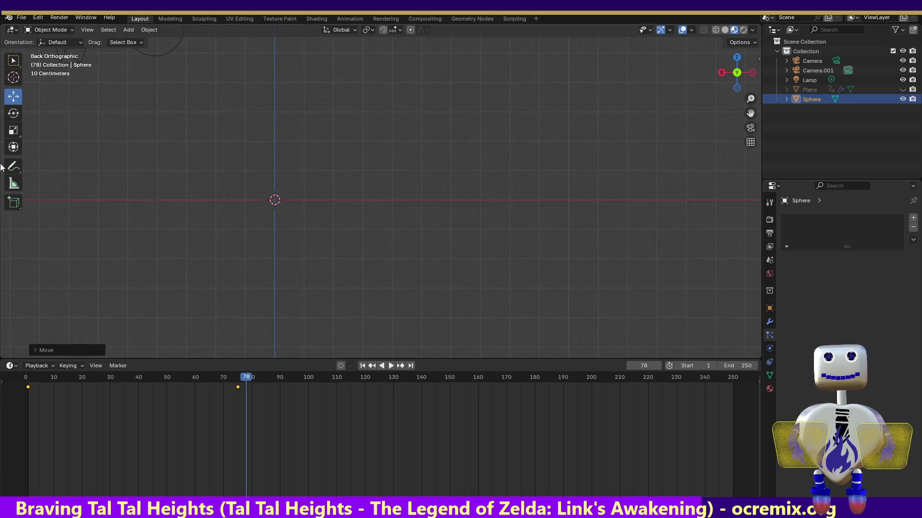
# Undo a trial downward Z move of the sphere, then enter the Modeling workspace with the Move tool.
pyautogui.click(350, 19)
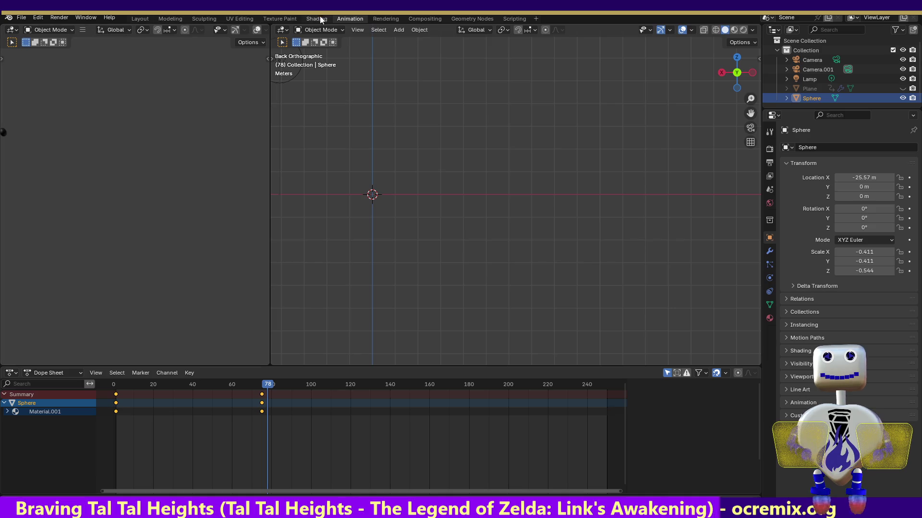
pyautogui.click(139, 19)
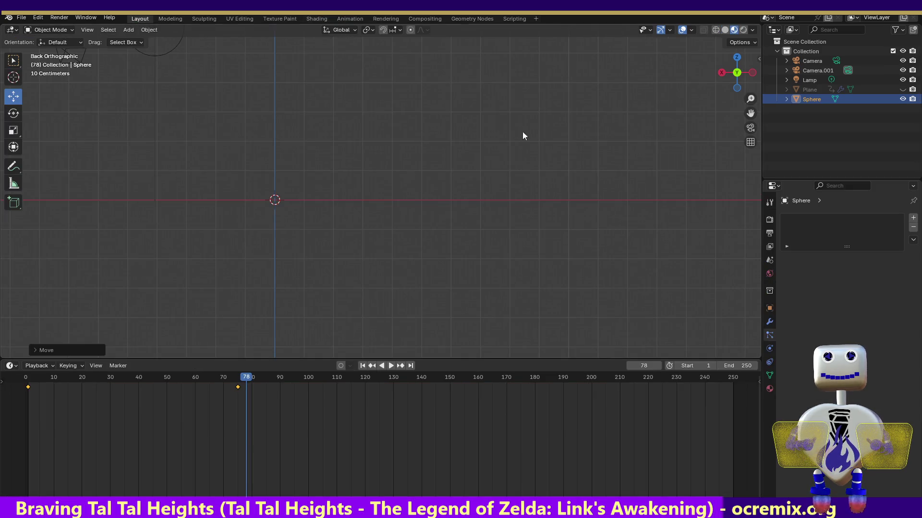
pyautogui.moveTo(750, 113); pyautogui.dragTo(463, 138)
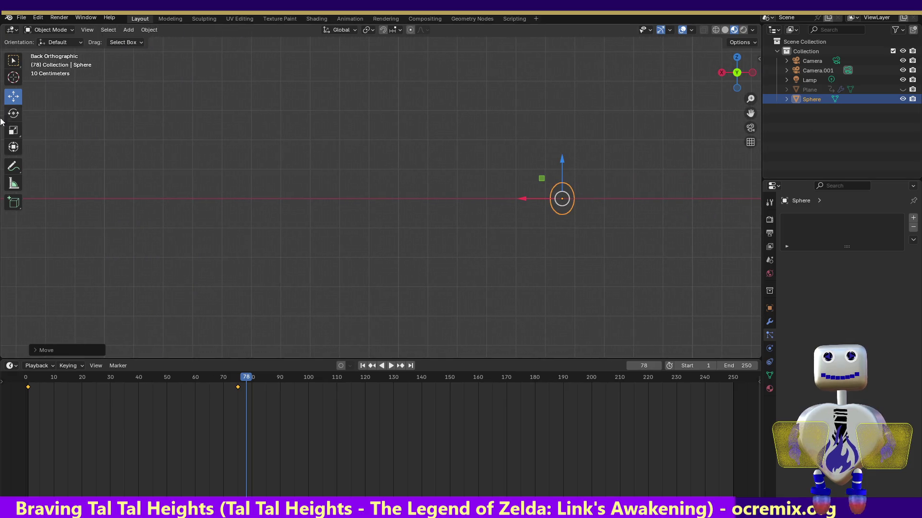
pyautogui.moveTo(564, 165)
pyautogui.mouseDown()
pyautogui.moveTo(580, 41)
pyautogui.moveTo(581, 58)
pyautogui.mouseUp()
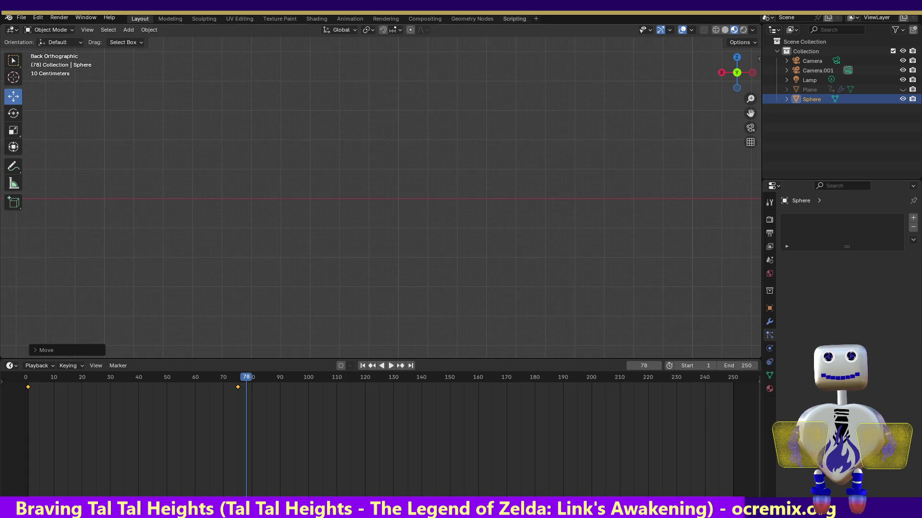
pyautogui.click(337, 16)
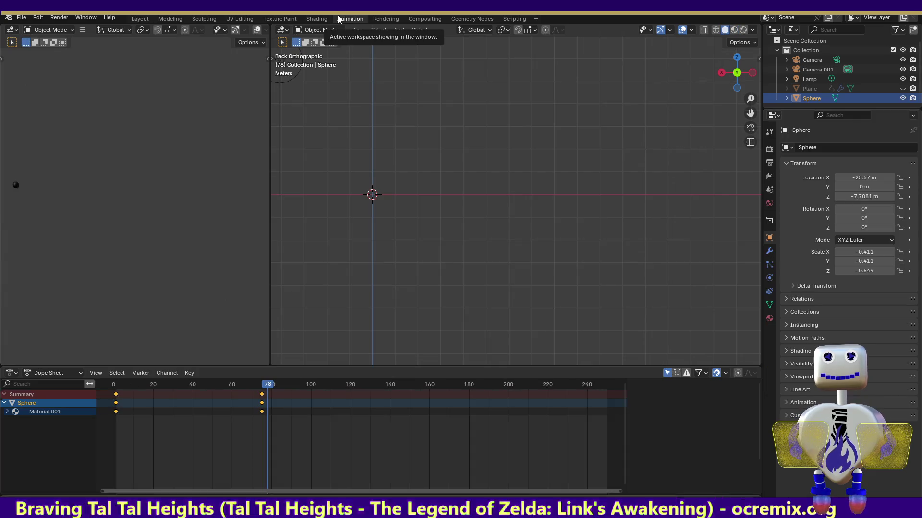
pyautogui.hotkey('ctrl', 'z')
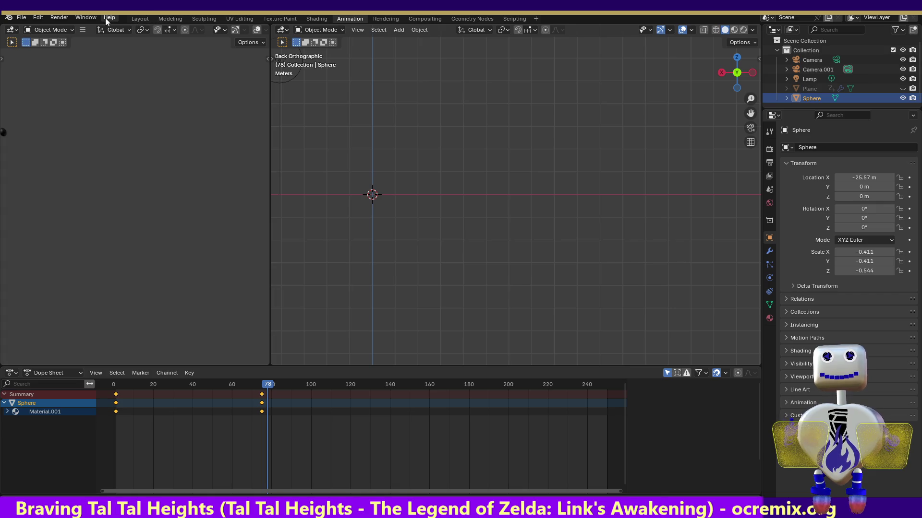
pyautogui.click(178, 18)
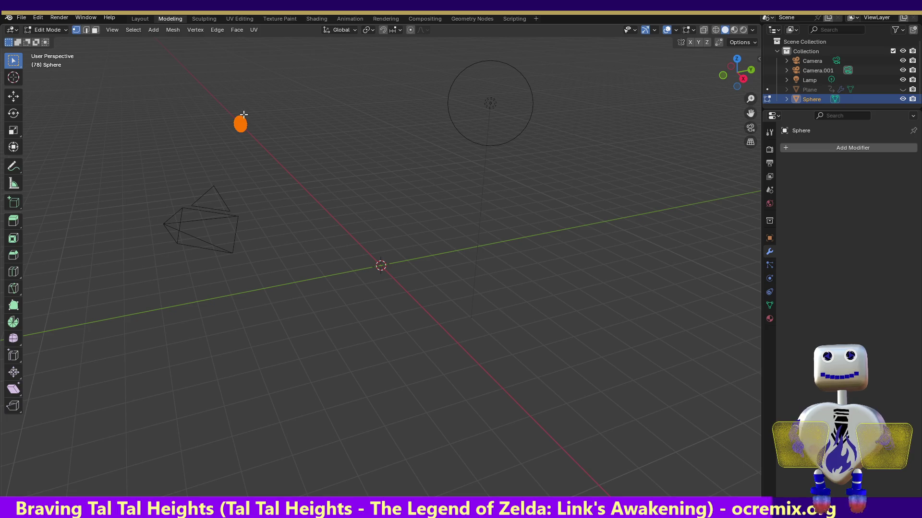
pyautogui.click(14, 96)
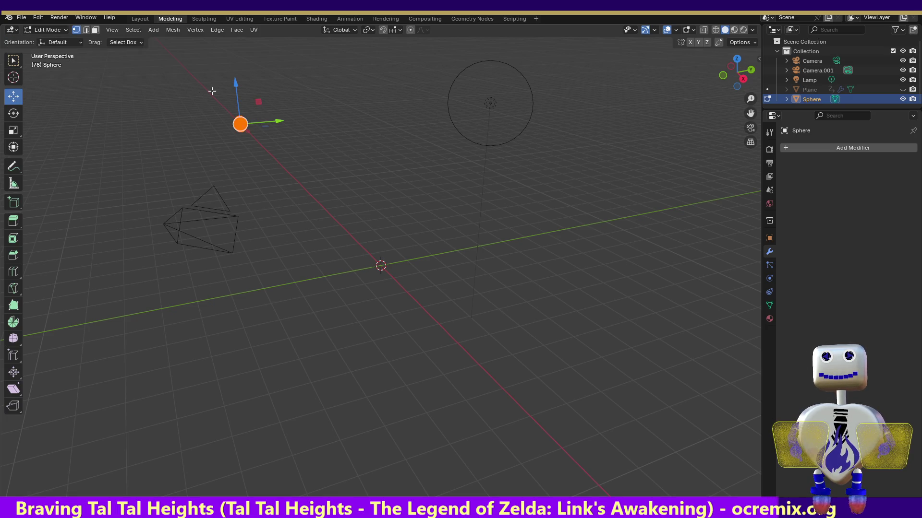
# Deselect the vertices, render a test image of frame 78, close it, and show the Sphere's particles.
pyautogui.click(249, 129)
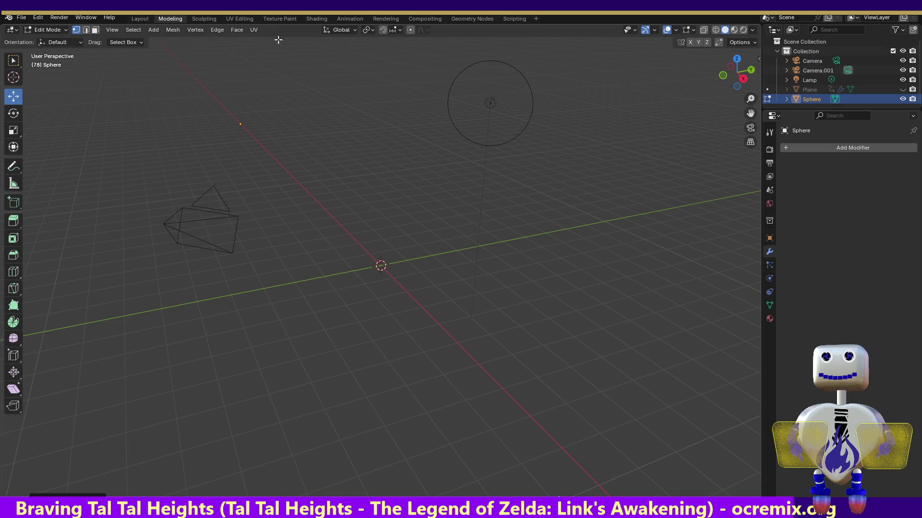
pyautogui.click(60, 18)
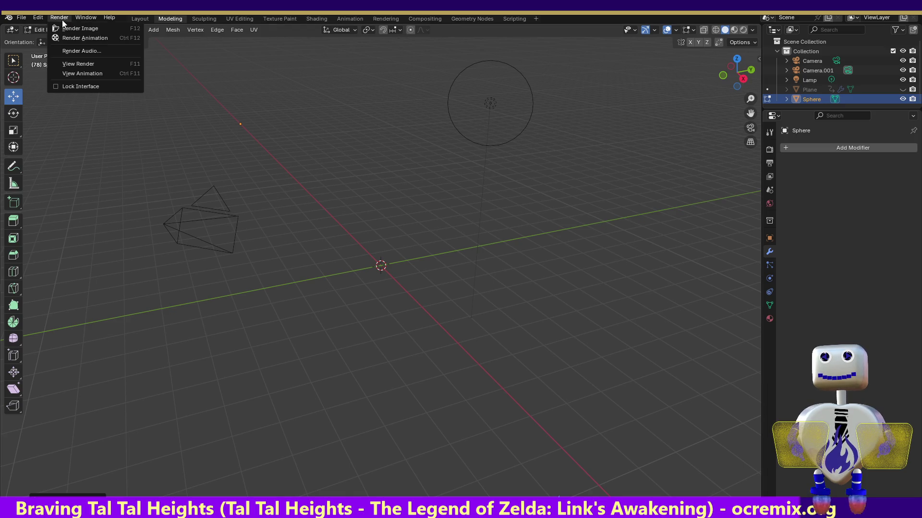
pyautogui.click(67, 28)
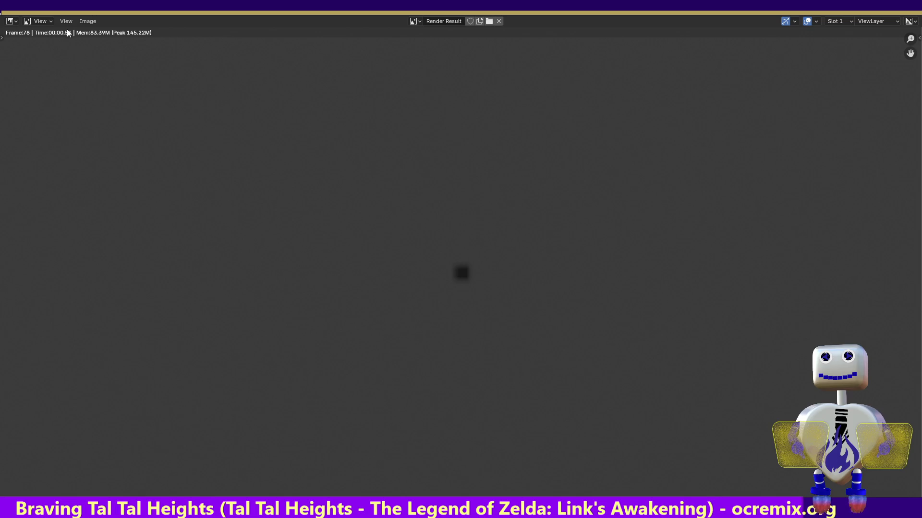
pyautogui.press('Escape')
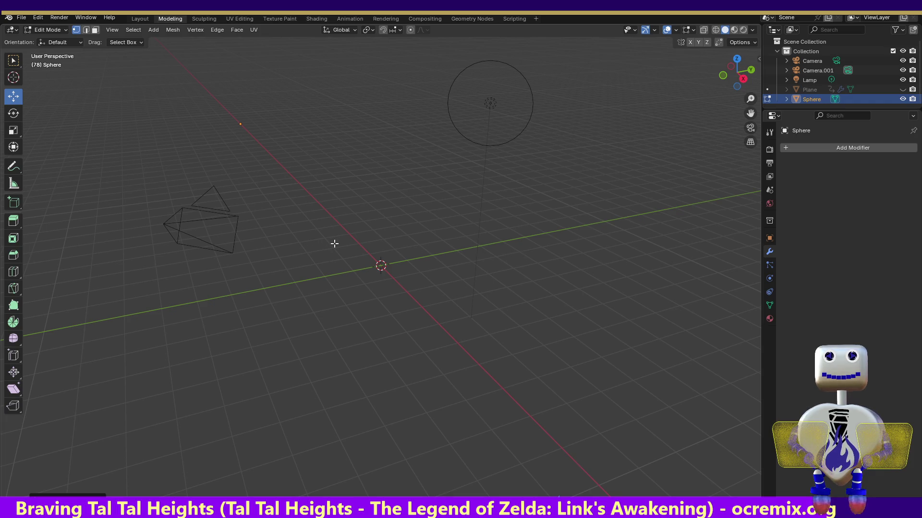
pyautogui.click(768, 266)
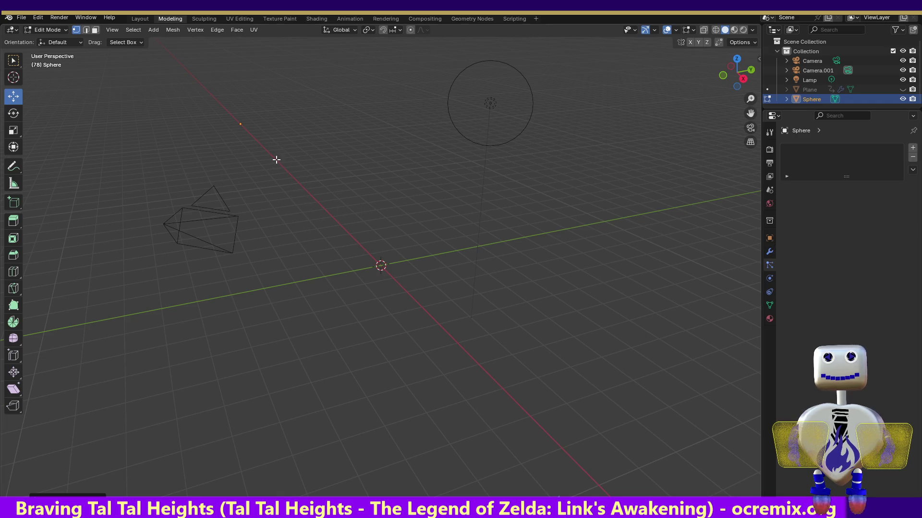
# Check the 1920×1080, frames 1–250 output settings and switch to Back Orthographic view.
pyautogui.moveTo(232, 105)
pyautogui.mouseDown()
pyautogui.moveTo(374, 268)
pyautogui.moveTo(432, 312)
pyautogui.mouseUp()
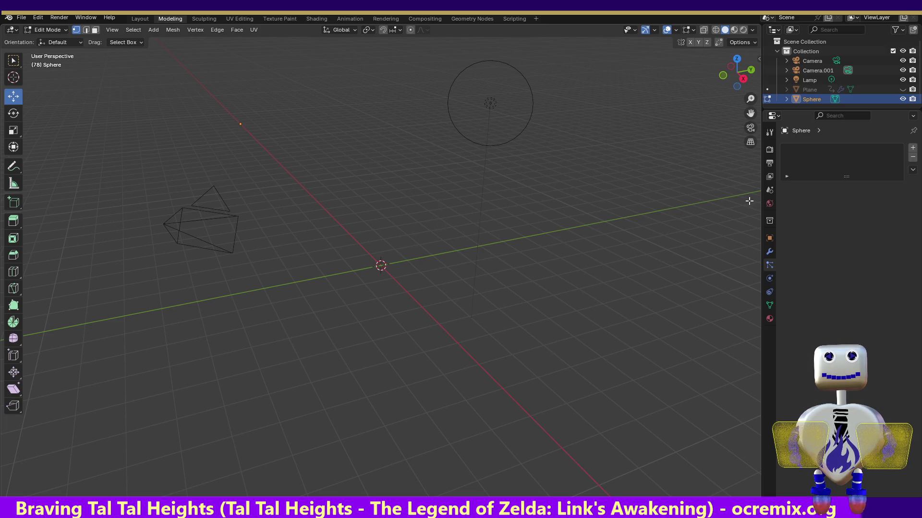
pyautogui.click(769, 150)
pyautogui.click(770, 163)
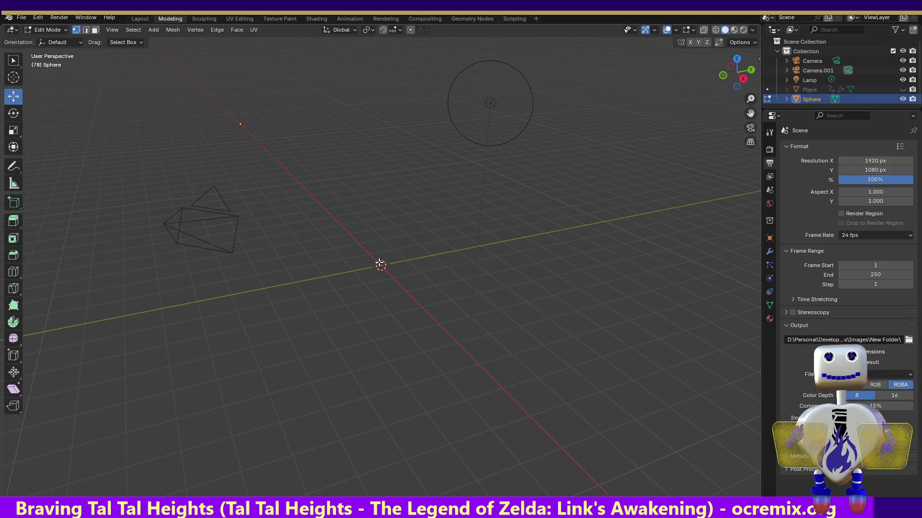
pyautogui.moveTo(367, 232); pyautogui.dragTo(419, 288)
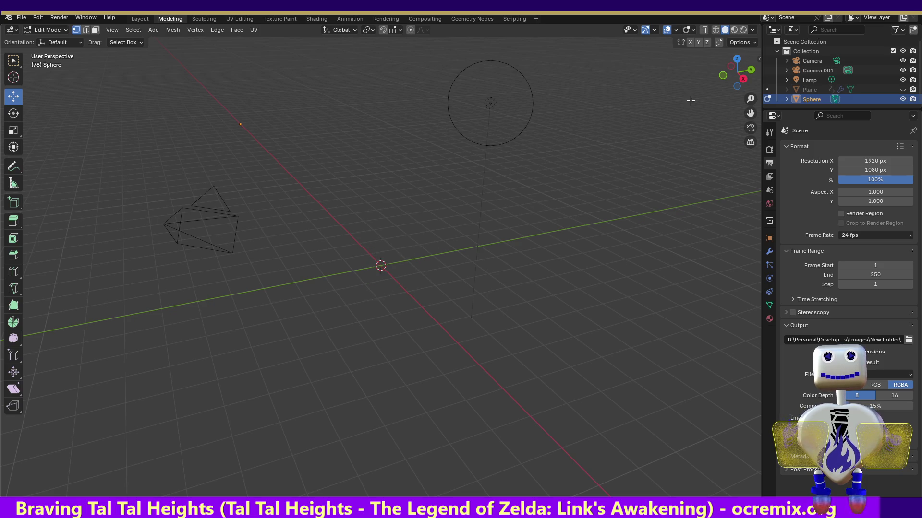
pyautogui.click(751, 69)
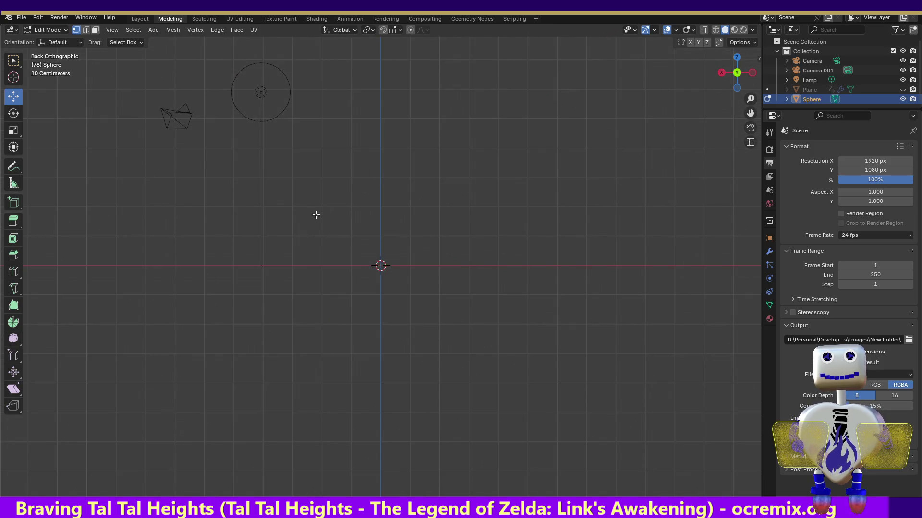
# Select the Plane in the Outliner and unhide it with its eye icon.
pyautogui.moveTo(315, 212); pyautogui.dragTo(458, 331)
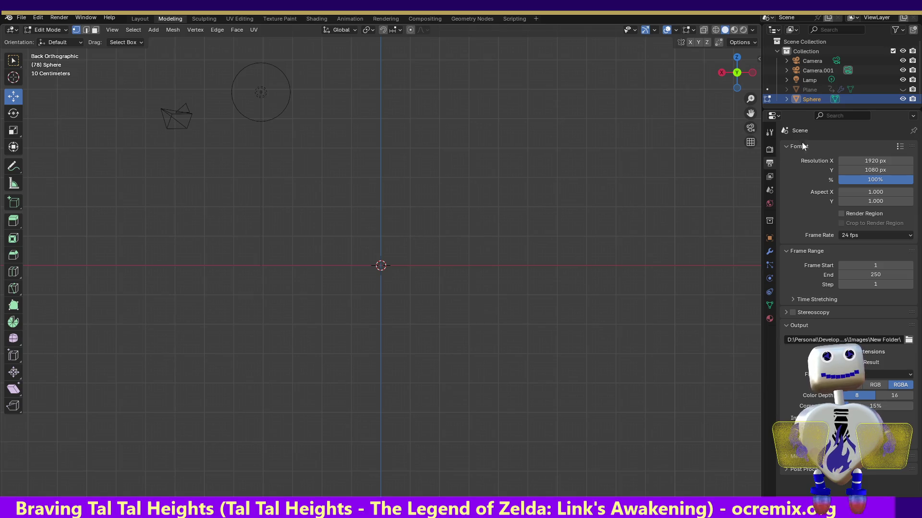
pyautogui.click(805, 89)
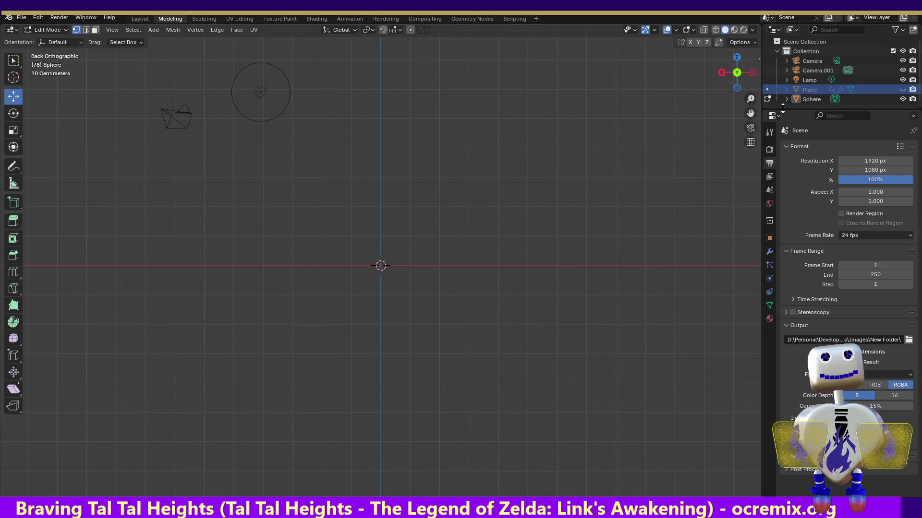
pyautogui.click(813, 100)
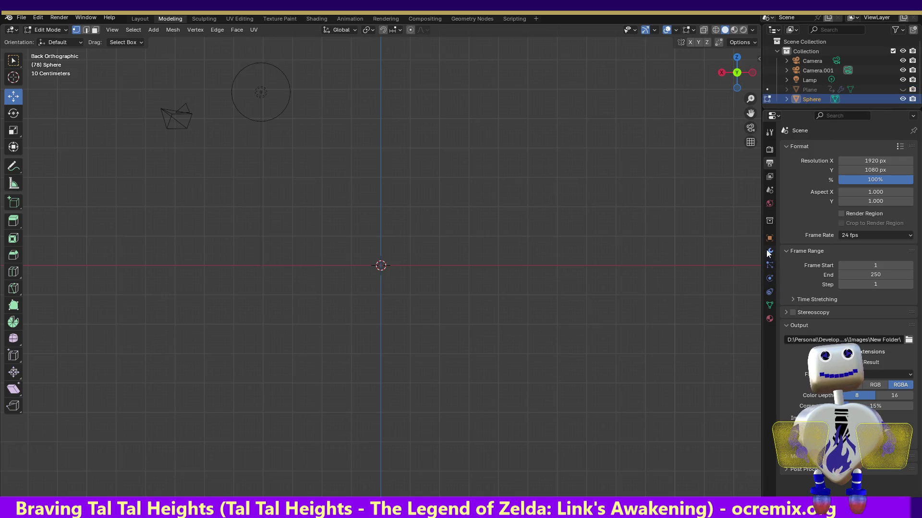
pyautogui.moveTo(324, 206)
pyautogui.mouseDown()
pyautogui.moveTo(358, 250)
pyautogui.moveTo(506, 345)
pyautogui.mouseUp()
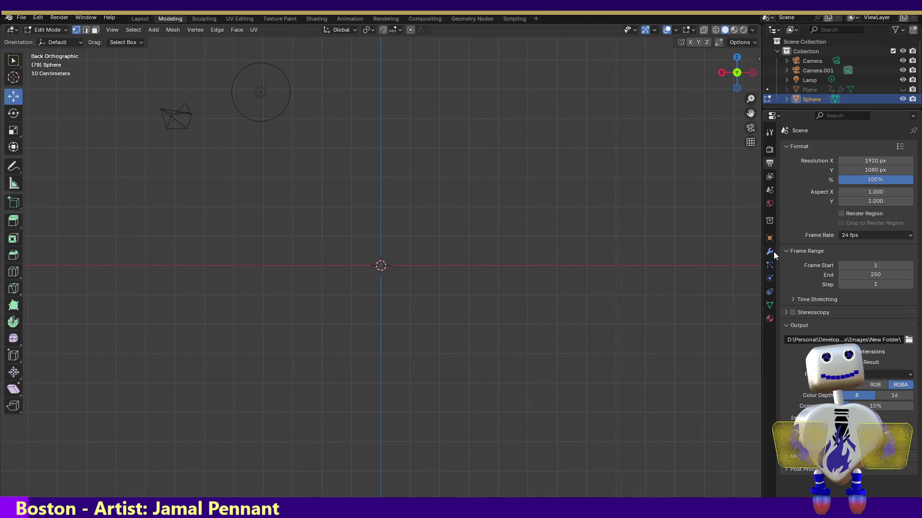
pyautogui.click(769, 265)
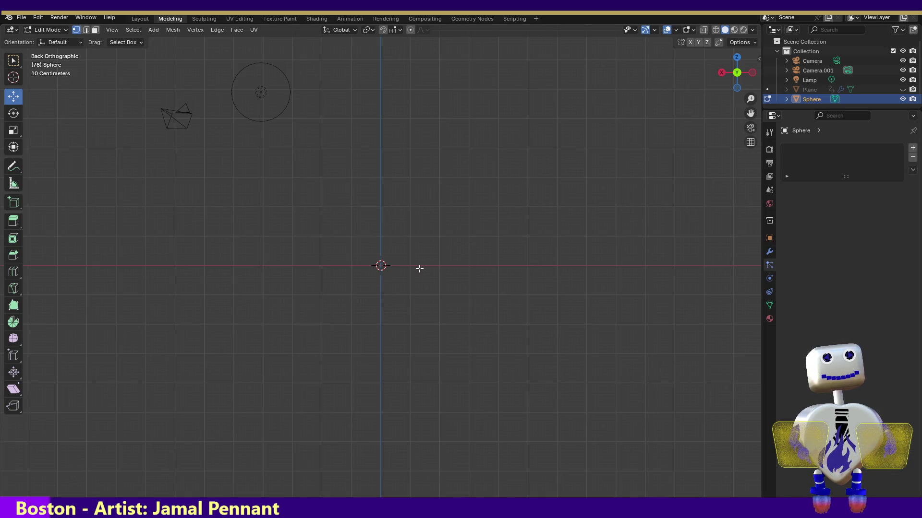
pyautogui.click(799, 90)
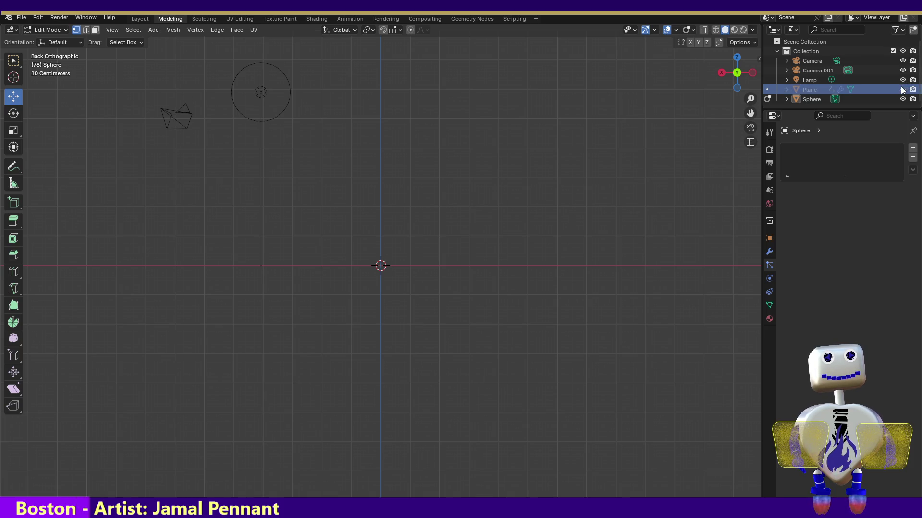
pyautogui.click(804, 93)
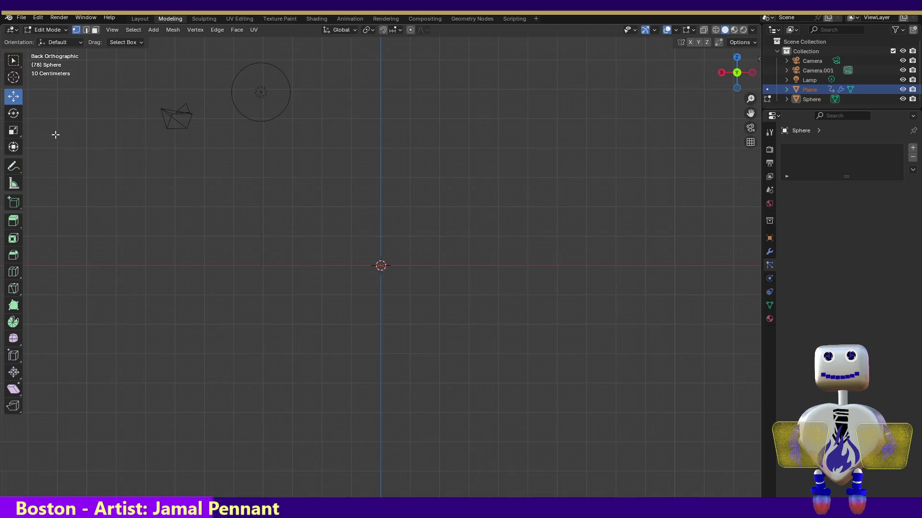
# Compare top and back orthographic views, then reselect the Sphere with its particle settings showing.
pyautogui.click(731, 59)
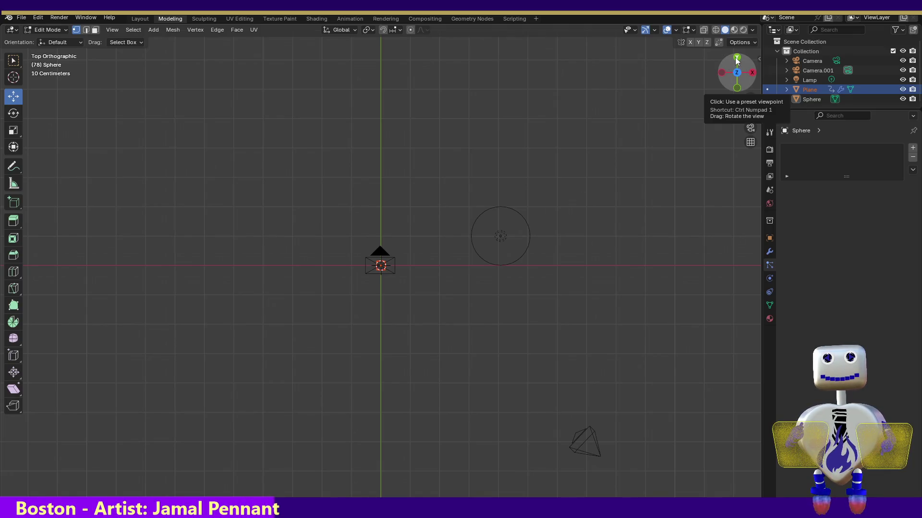
pyautogui.click(737, 58)
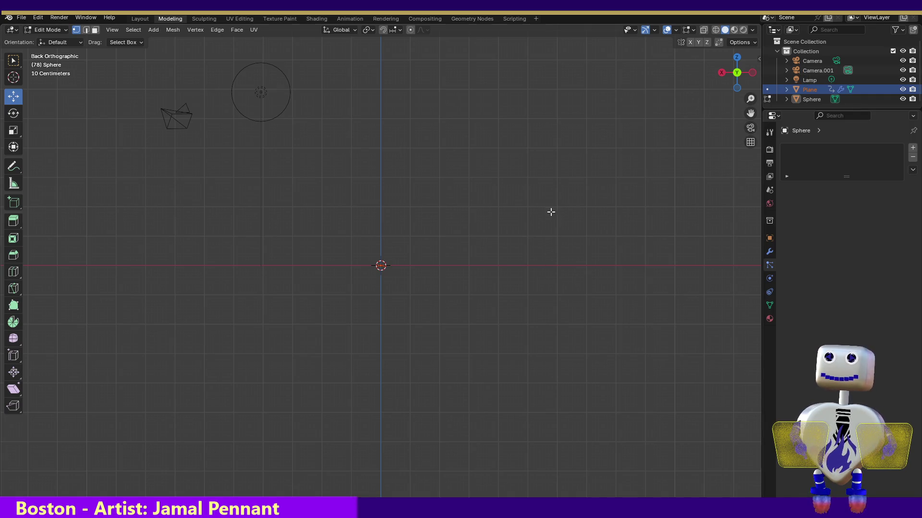
pyautogui.moveTo(342, 244); pyautogui.dragTo(450, 314)
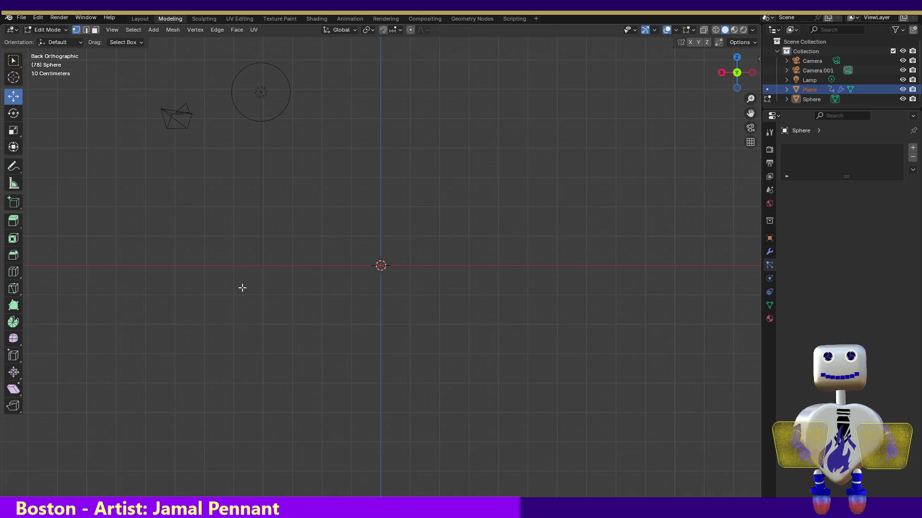
pyautogui.moveTo(321, 212); pyautogui.dragTo(436, 302)
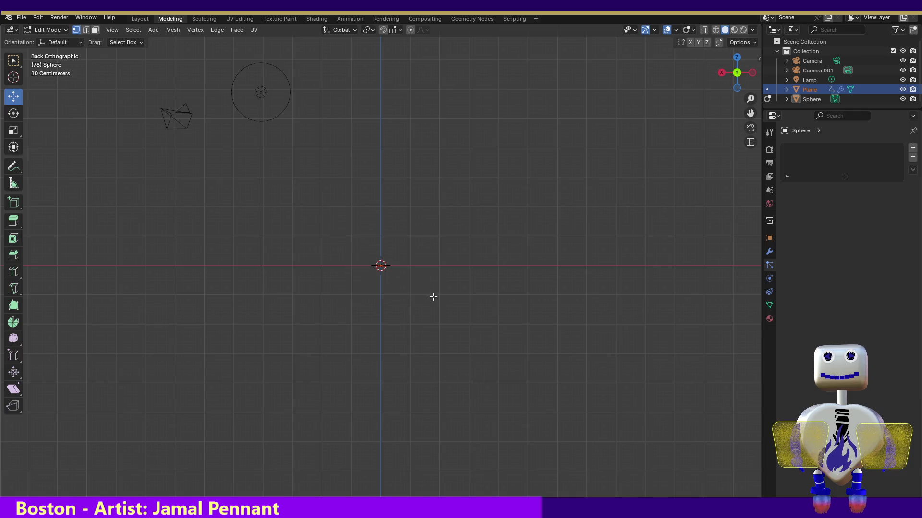
pyautogui.click(736, 56)
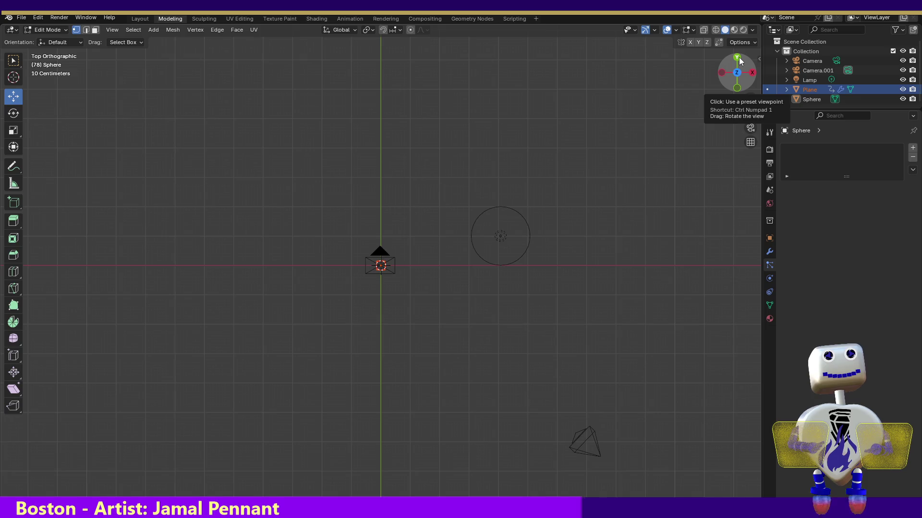
pyautogui.click(738, 59)
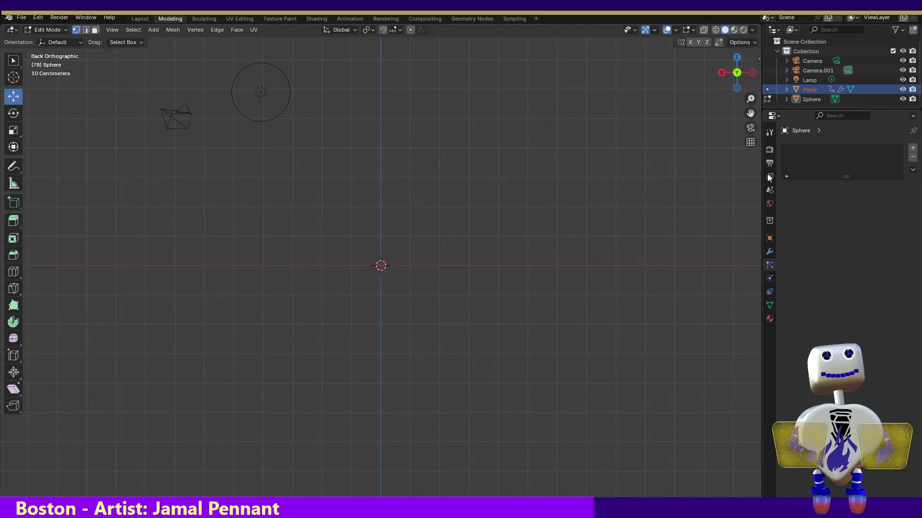
pyautogui.click(770, 292)
pyautogui.click(770, 278)
pyautogui.click(769, 265)
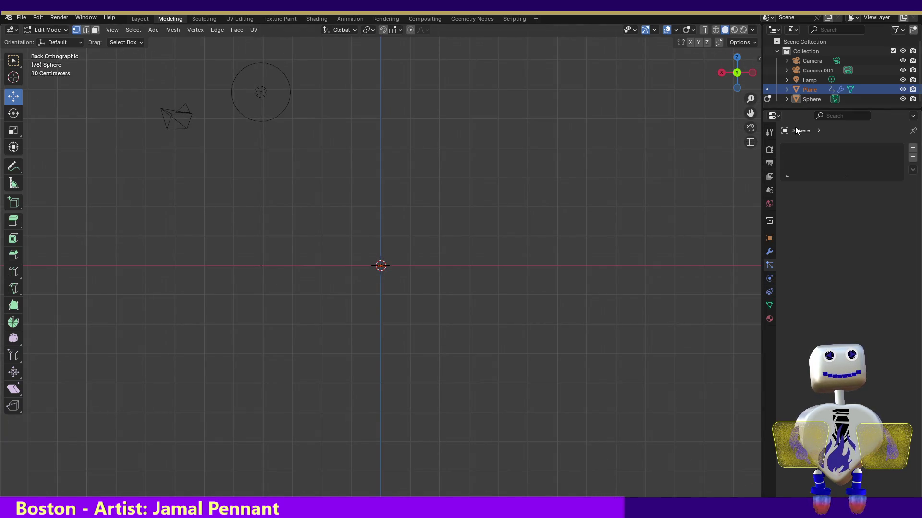
pyautogui.click(799, 98)
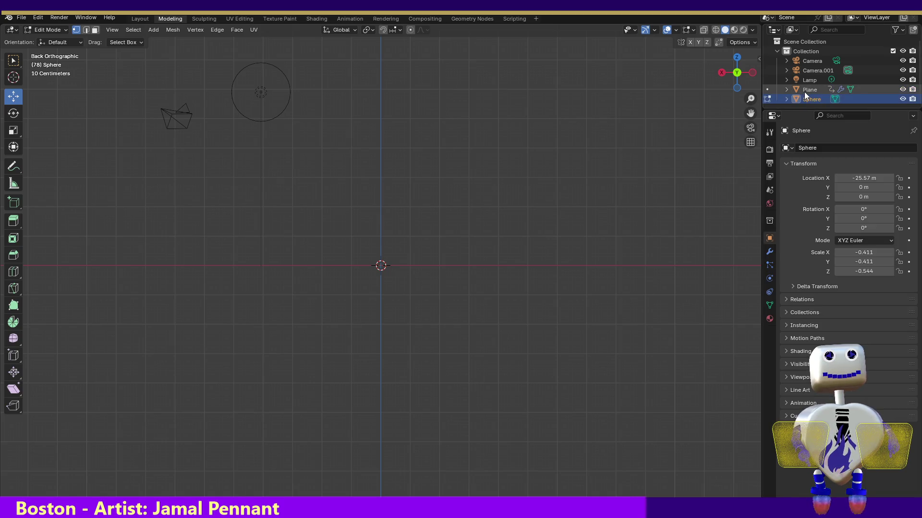
# Select the Plane and toggle between top, front and back orthographic views.
pyautogui.click(805, 92)
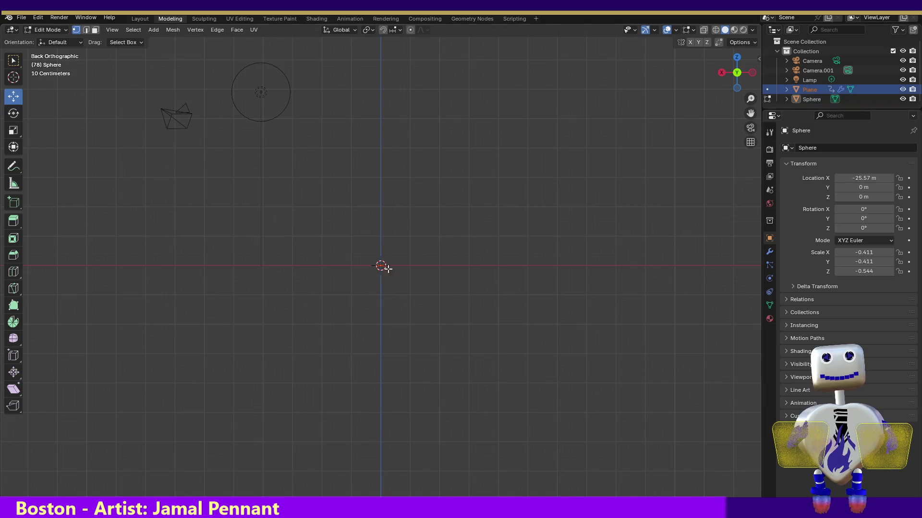
pyautogui.moveTo(743, 66); pyautogui.dragTo(738, 62)
pyautogui.click(736, 59)
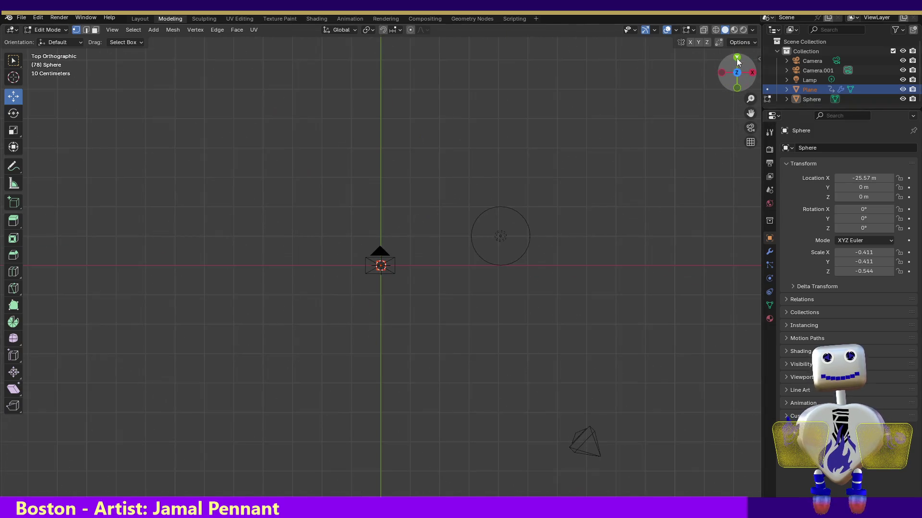
pyautogui.click(737, 59)
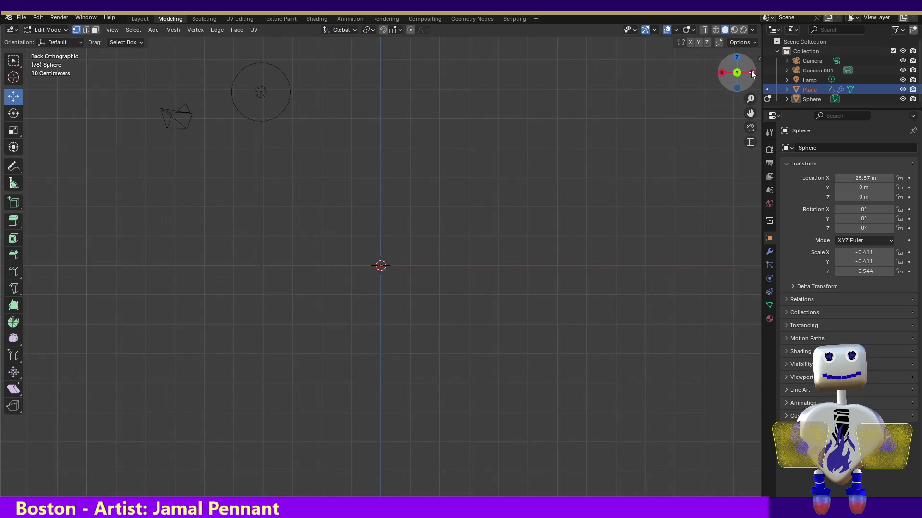
pyautogui.click(737, 72)
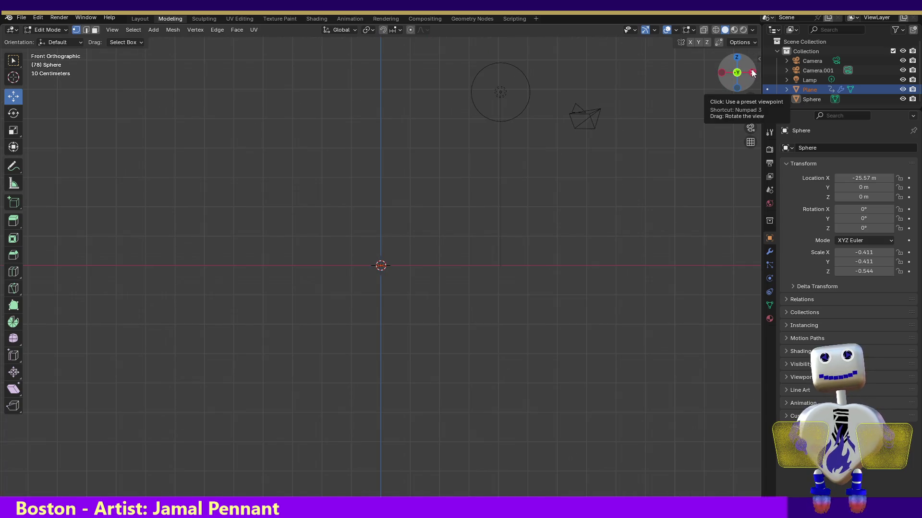
pyautogui.click(737, 57)
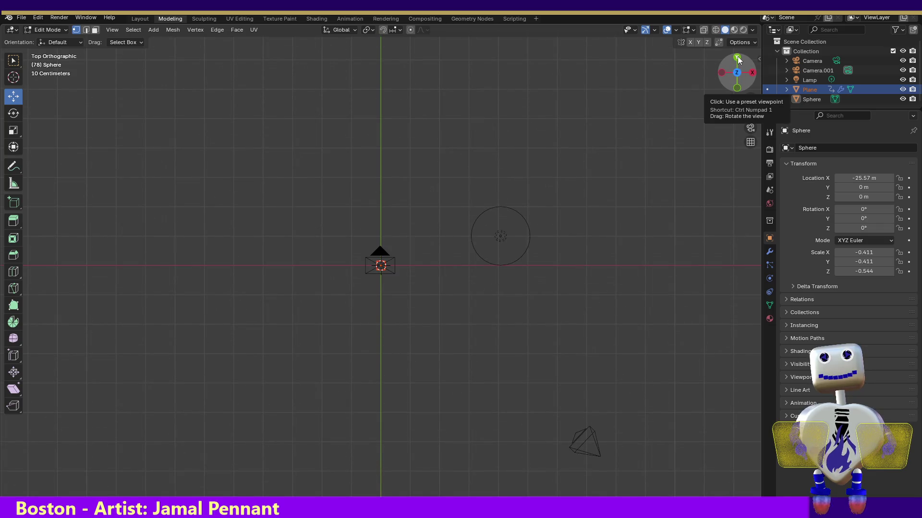
pyautogui.click(737, 56)
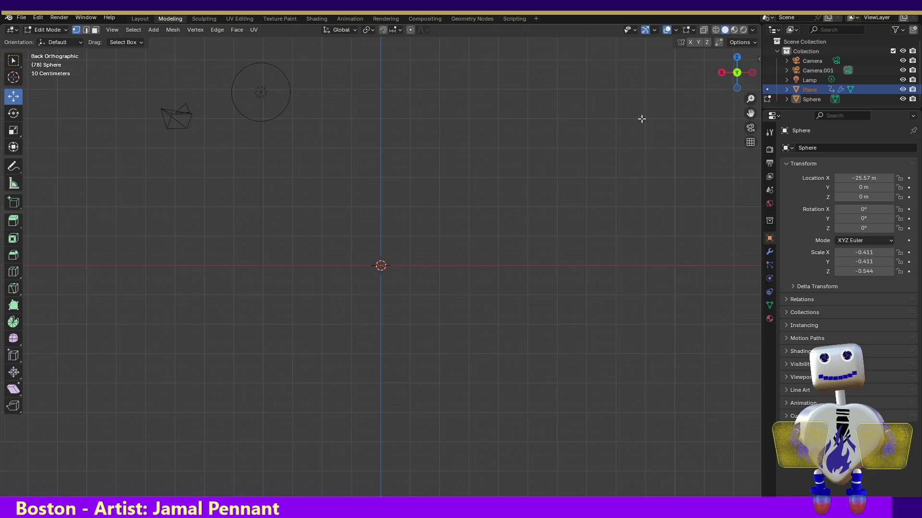
pyautogui.click(738, 55)
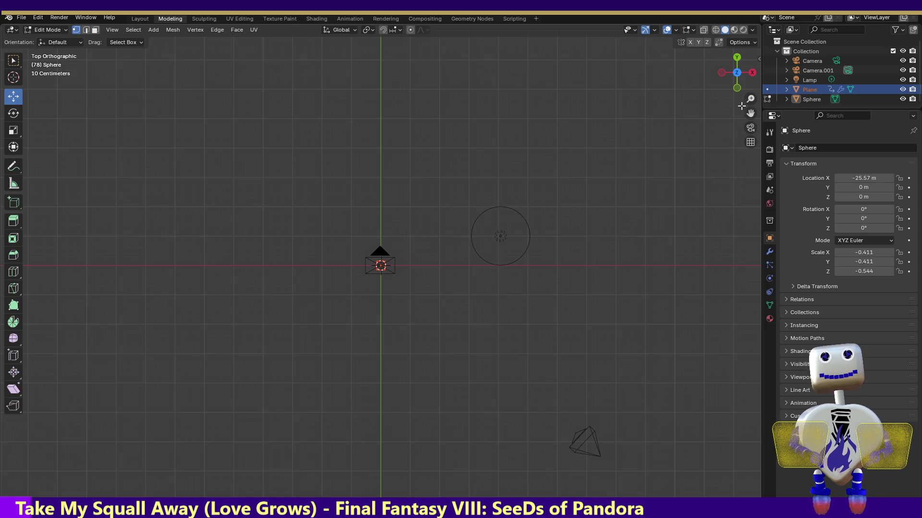
pyautogui.click(737, 57)
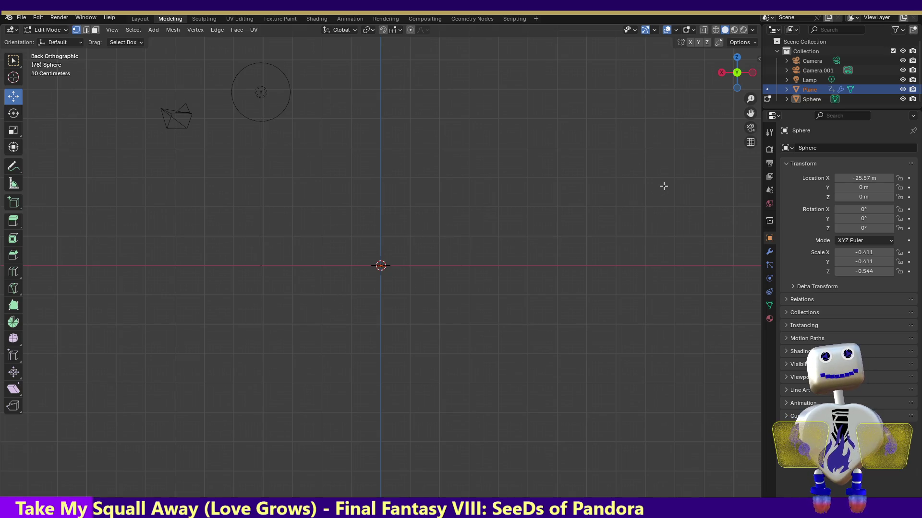
# Show the Sphere's empty particle list and recheck the top and back views.
pyautogui.click(770, 265)
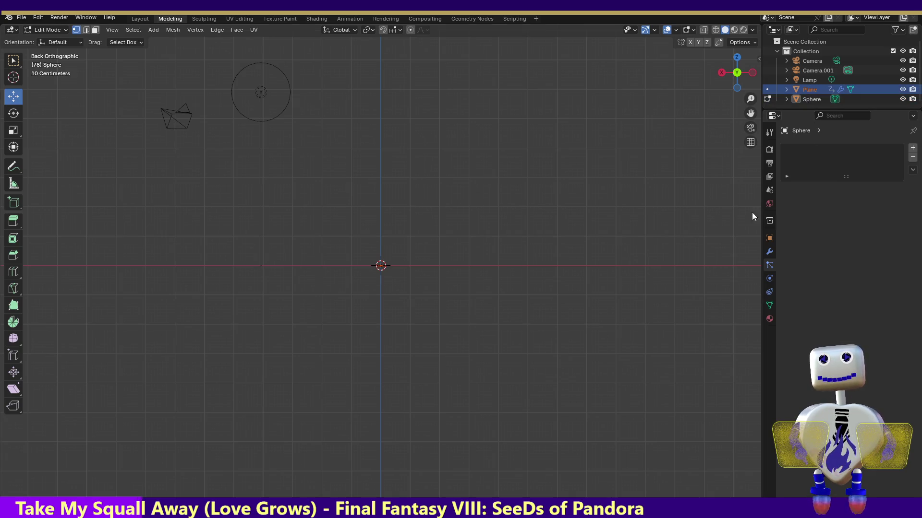
pyautogui.moveTo(325, 180); pyautogui.dragTo(456, 323)
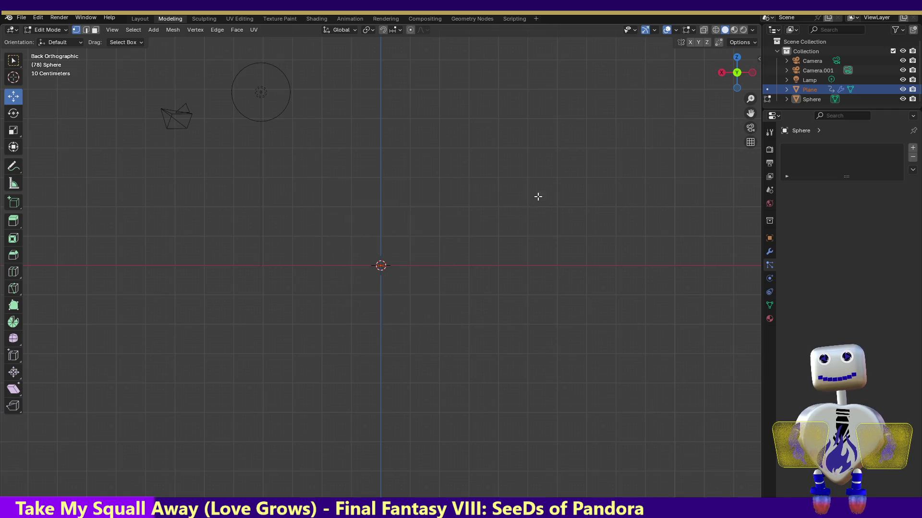
pyautogui.click(738, 58)
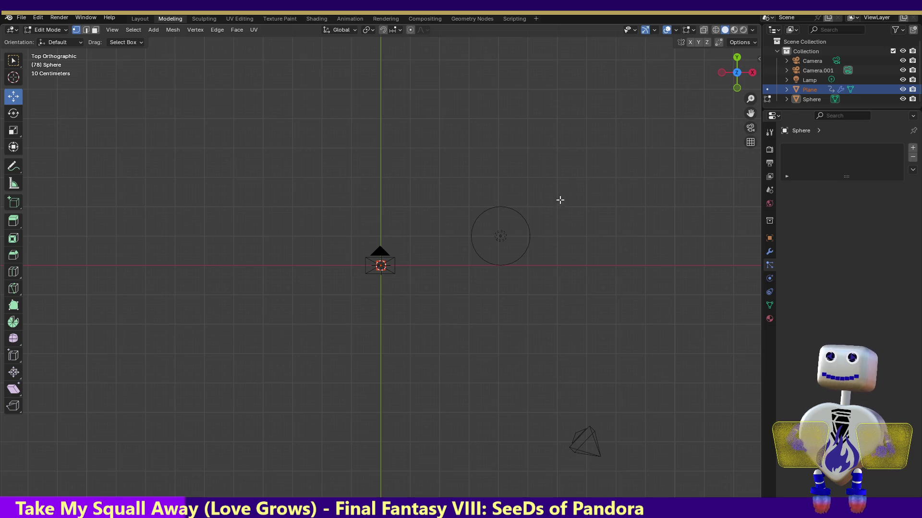
pyautogui.click(732, 57)
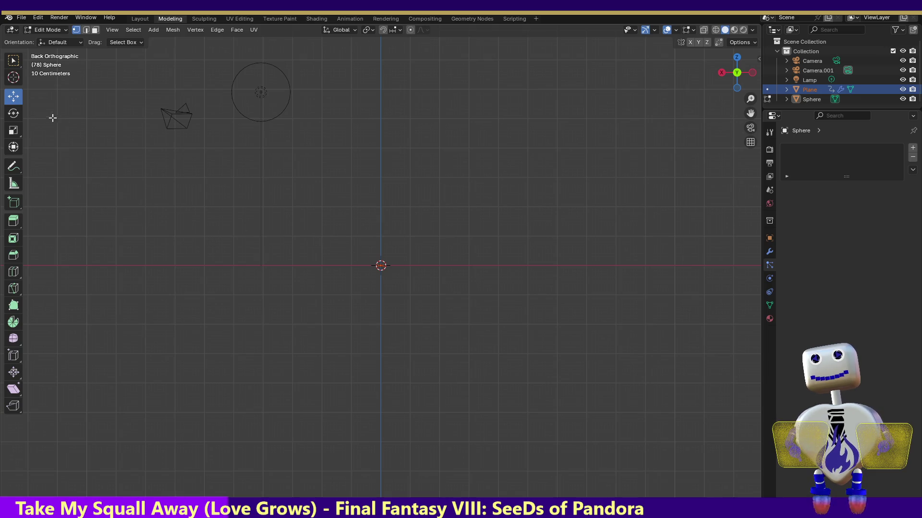
# With Select Box active, select the Lamp then the Plane and show the physics options.
pyautogui.click(16, 98)
pyautogui.click(16, 63)
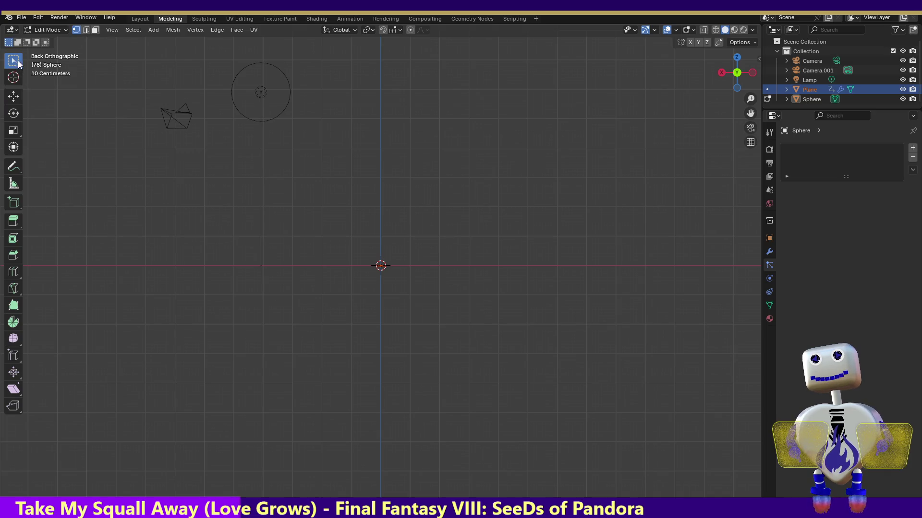
pyautogui.moveTo(355, 231); pyautogui.dragTo(441, 311)
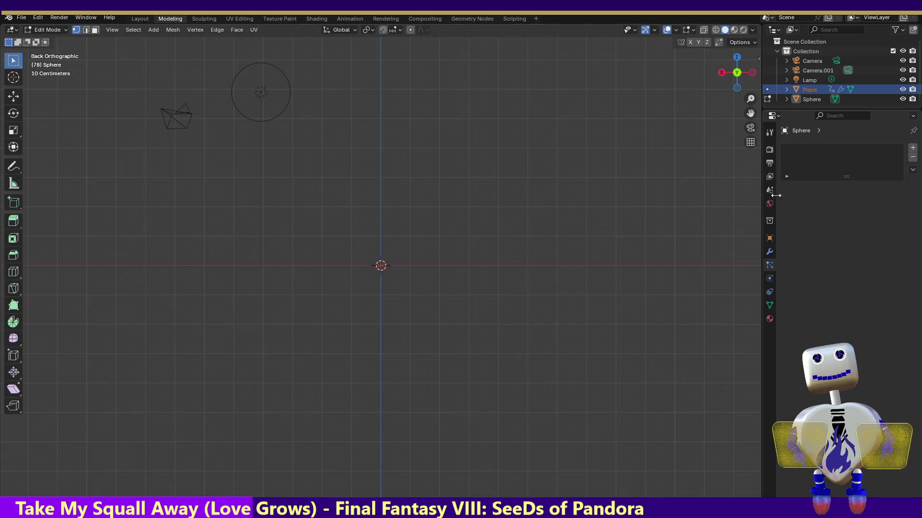
pyautogui.click(771, 275)
pyautogui.click(770, 264)
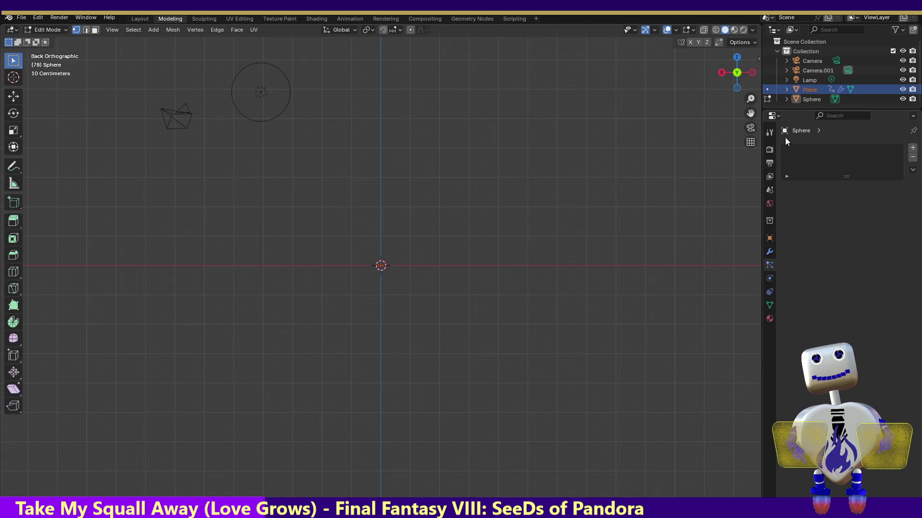
pyautogui.click(802, 80)
pyautogui.click(805, 90)
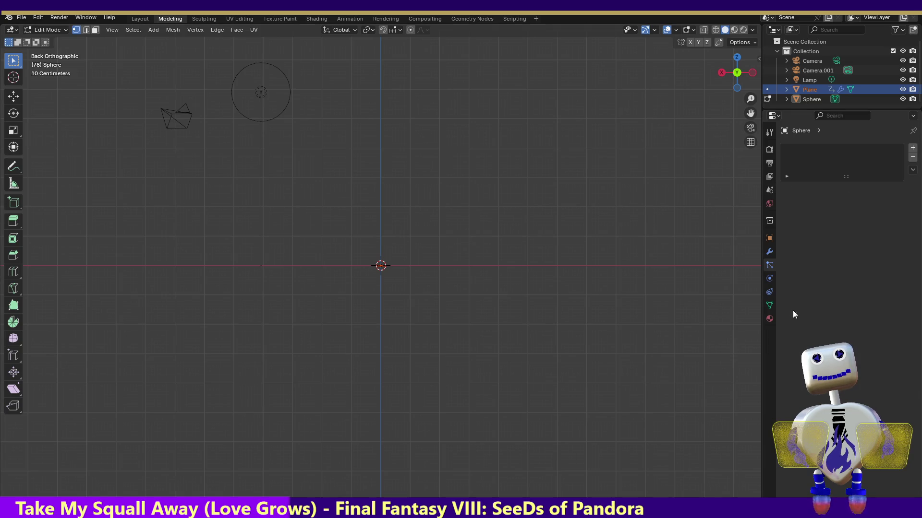
pyautogui.click(769, 278)
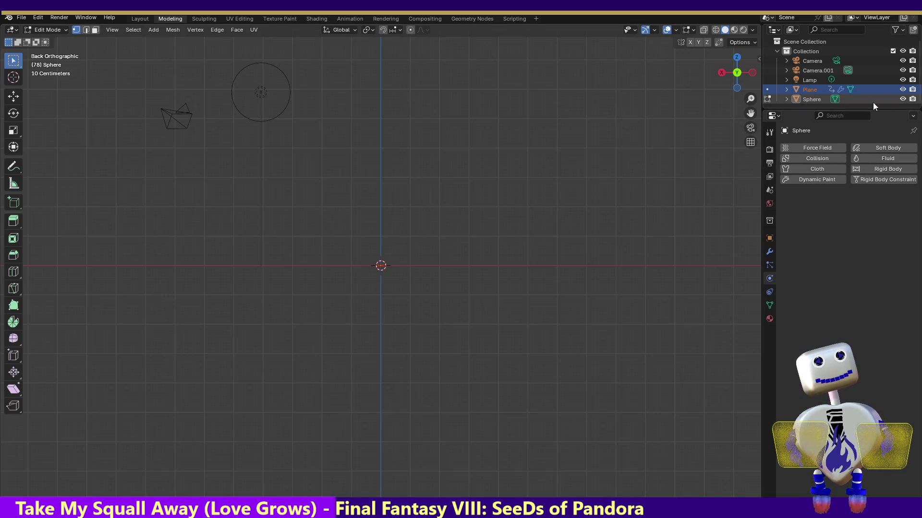
# Hide the Sphere from the viewport and leave the Plane's name unchanged.
pyautogui.click(902, 99)
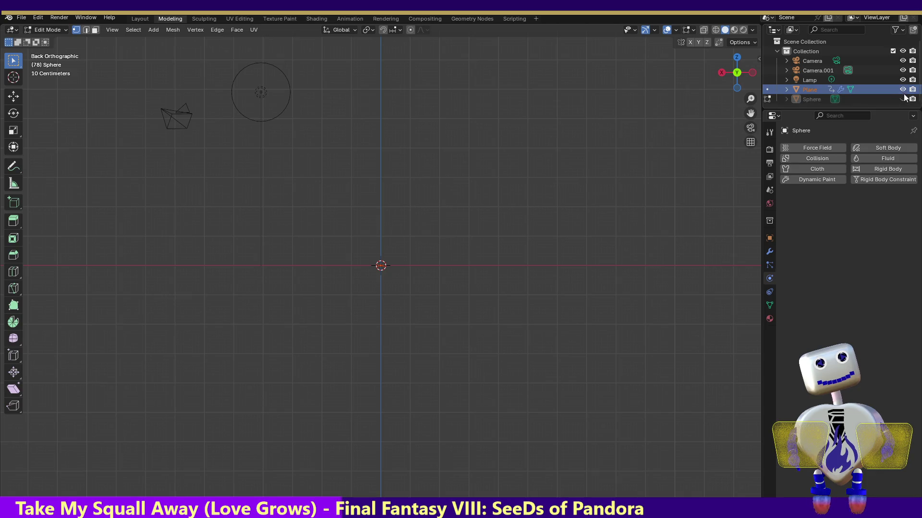
pyautogui.doubleClick(810, 86)
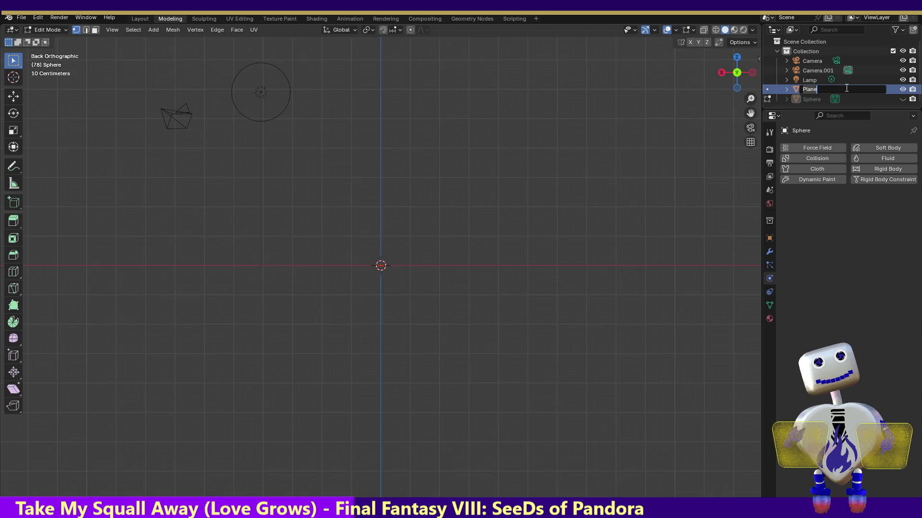
pyautogui.press('Return')
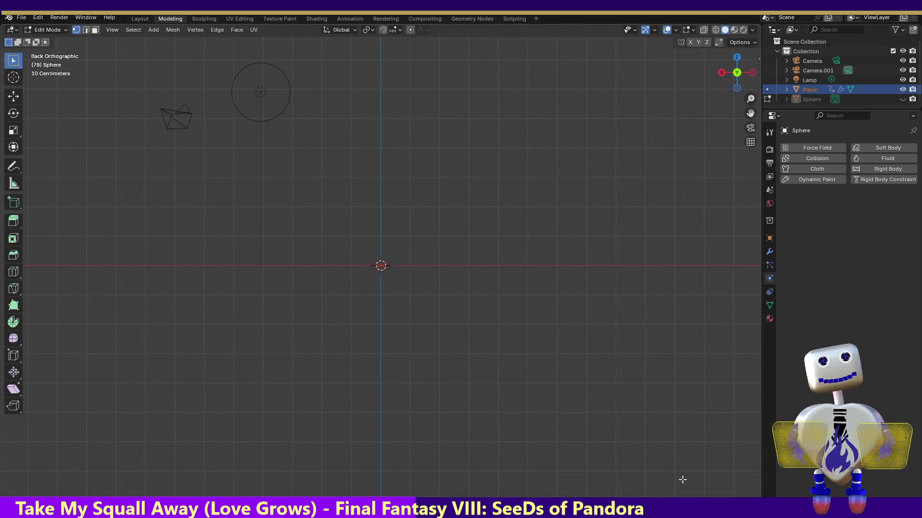
# Return to the empty particle settings and view the scene from directly above.
pyautogui.click(770, 148)
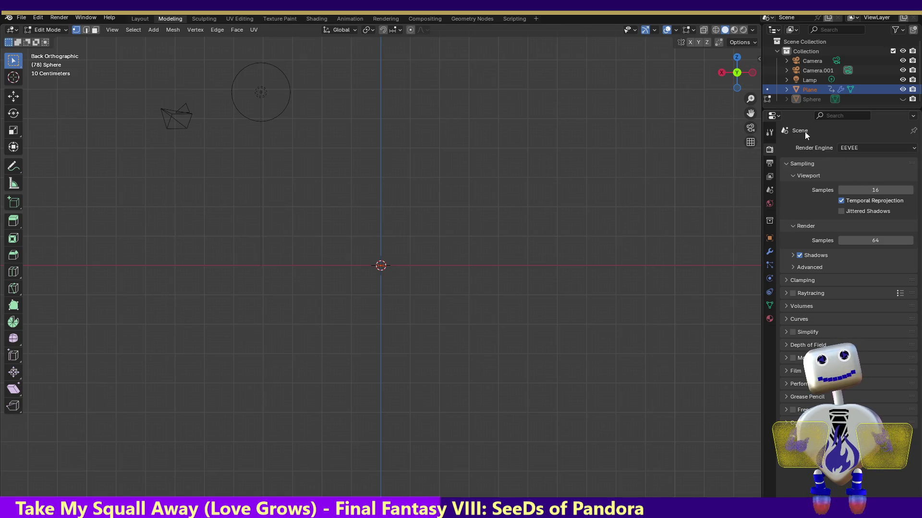
pyautogui.click(769, 293)
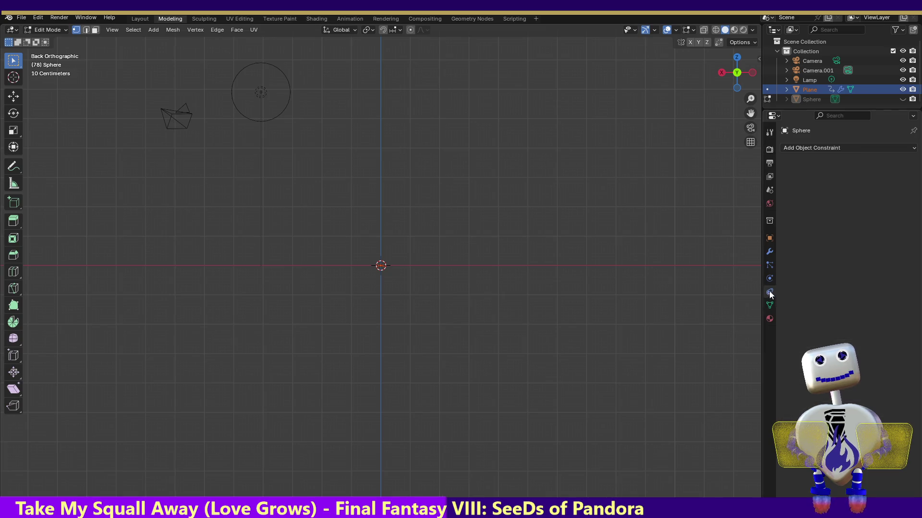
pyautogui.click(768, 278)
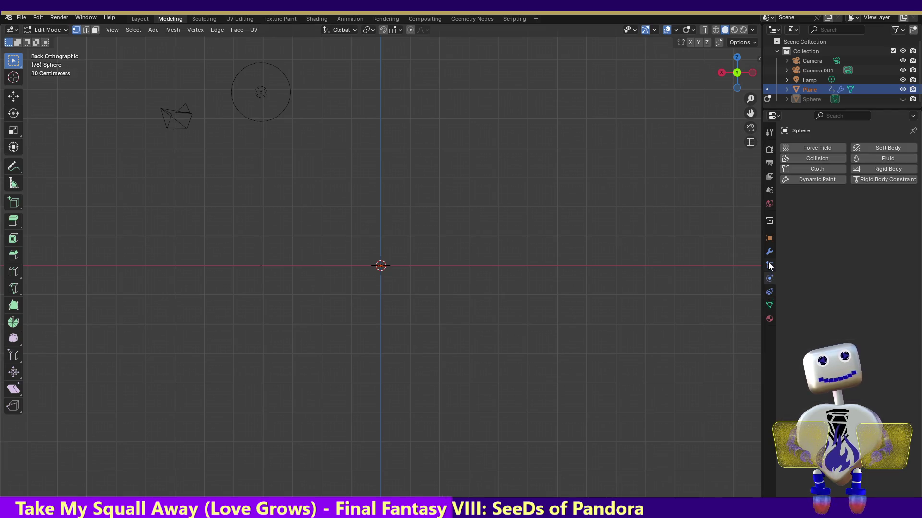
pyautogui.click(768, 264)
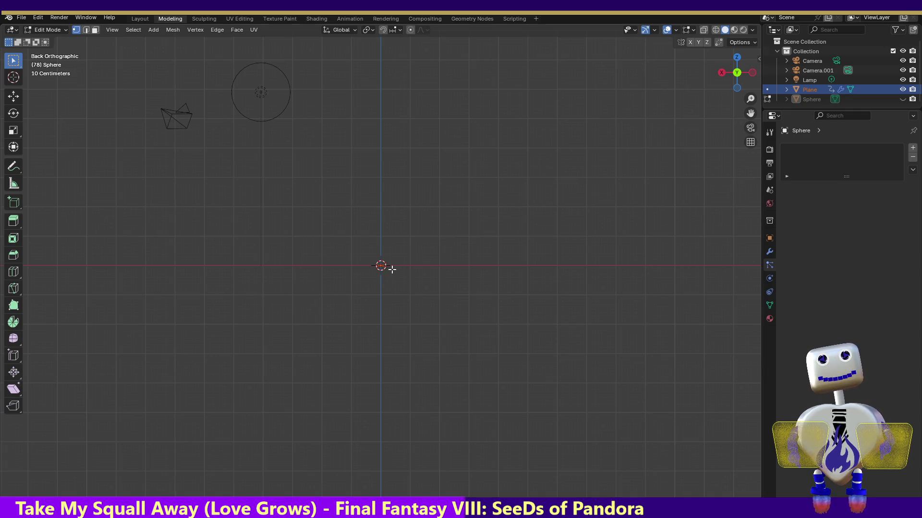
pyautogui.moveTo(391, 269); pyautogui.dragTo(329, 241)
pyautogui.moveTo(416, 283)
pyautogui.mouseDown()
pyautogui.moveTo(306, 222)
pyautogui.moveTo(443, 309)
pyautogui.mouseUp()
pyautogui.click(737, 58)
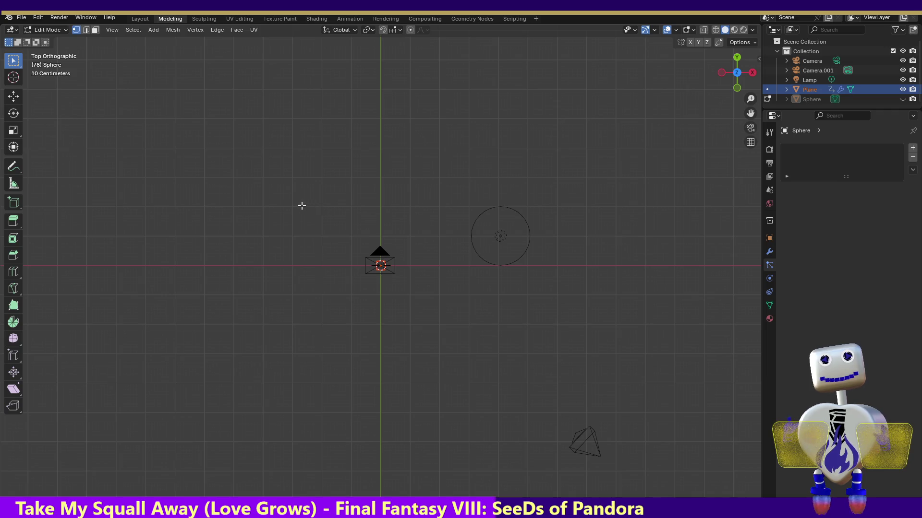
pyautogui.moveTo(327, 177)
pyautogui.mouseDown()
pyautogui.moveTo(417, 333)
pyautogui.moveTo(461, 382)
pyautogui.mouseUp()
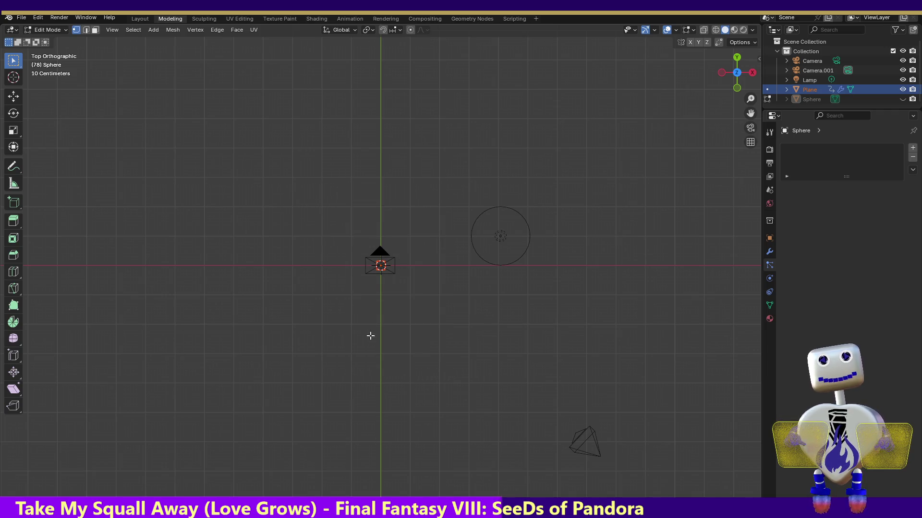
pyautogui.moveTo(473, 181); pyautogui.dragTo(668, 373)
pyautogui.moveTo(441, 191); pyautogui.dragTo(586, 290)
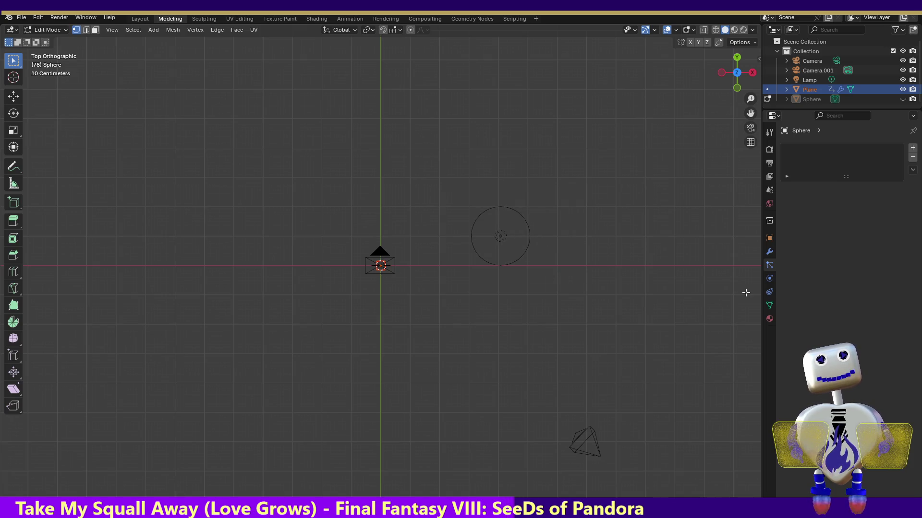
# Place the 3D cursor, return to Object Mode, and raise the Plane's particle Number from 70 to 271.
pyautogui.click(14, 77)
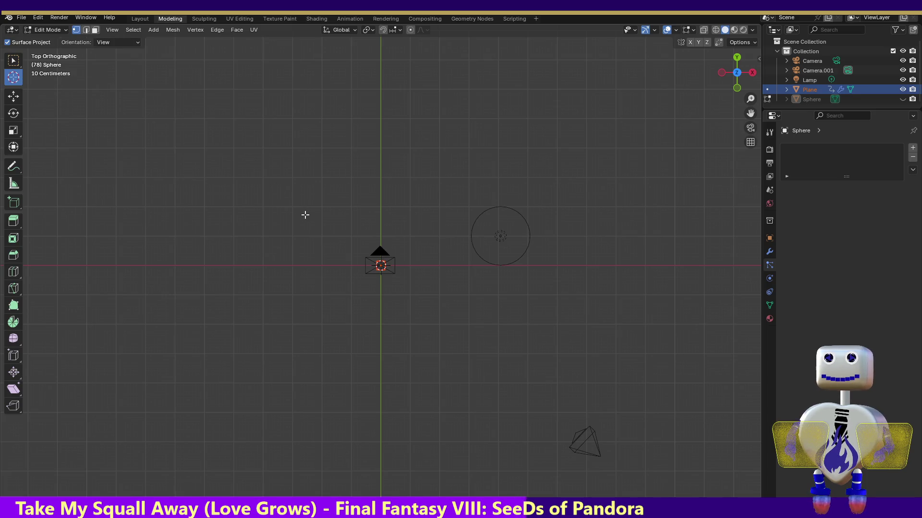
pyautogui.click(437, 302)
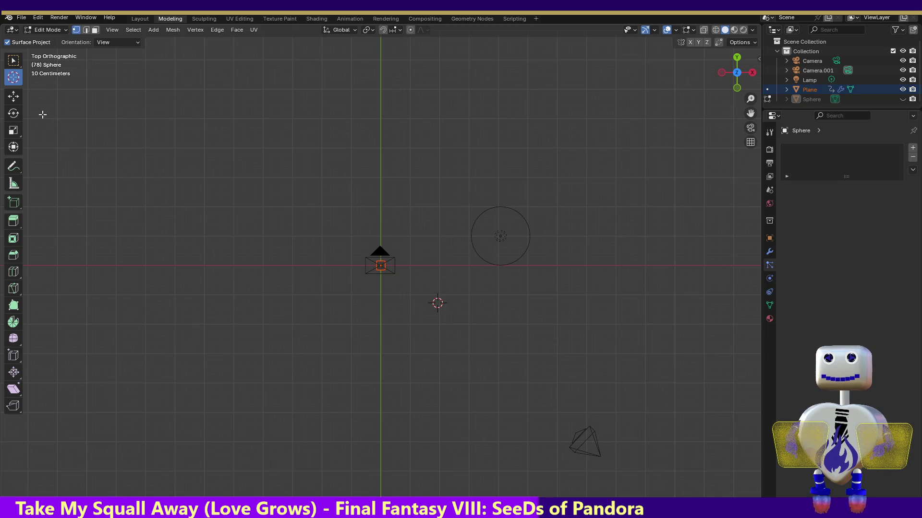
pyautogui.press('Tab')
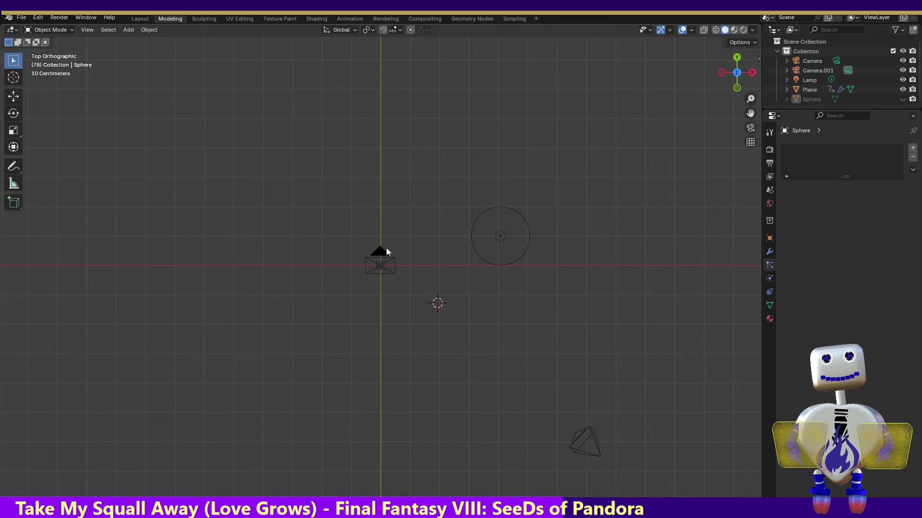
pyautogui.click(381, 265)
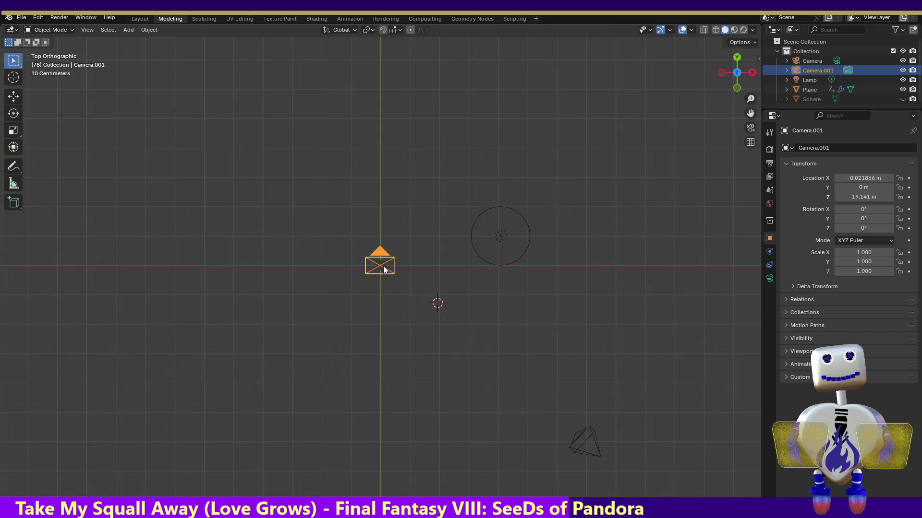
pyautogui.click(811, 93)
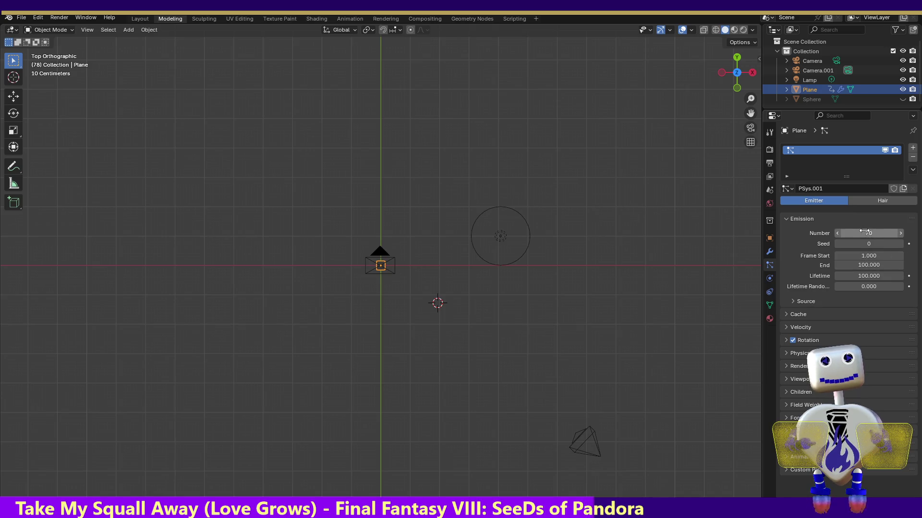
pyautogui.moveTo(864, 232); pyautogui.dragTo(883, 233)
pyautogui.click(60, 18)
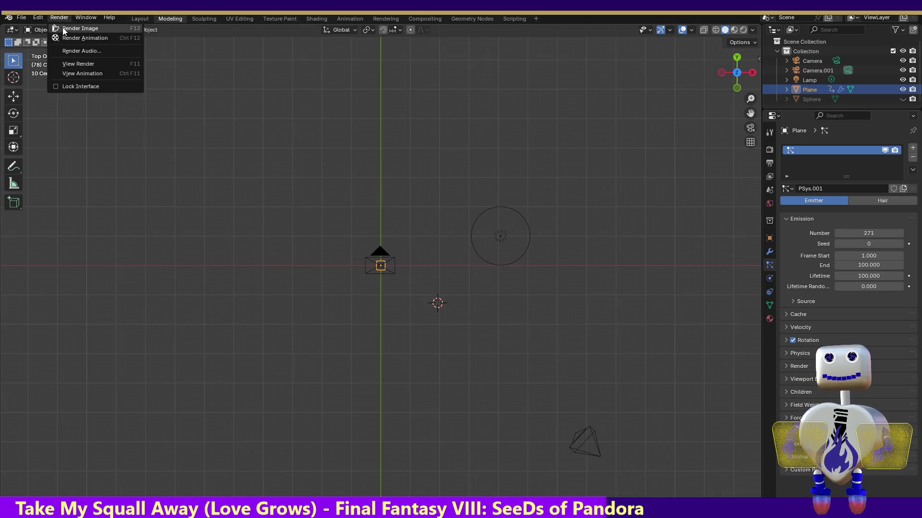
# Render a test frame with 271 particles, close it, and switch to the Shading workspace.
pyautogui.click(64, 30)
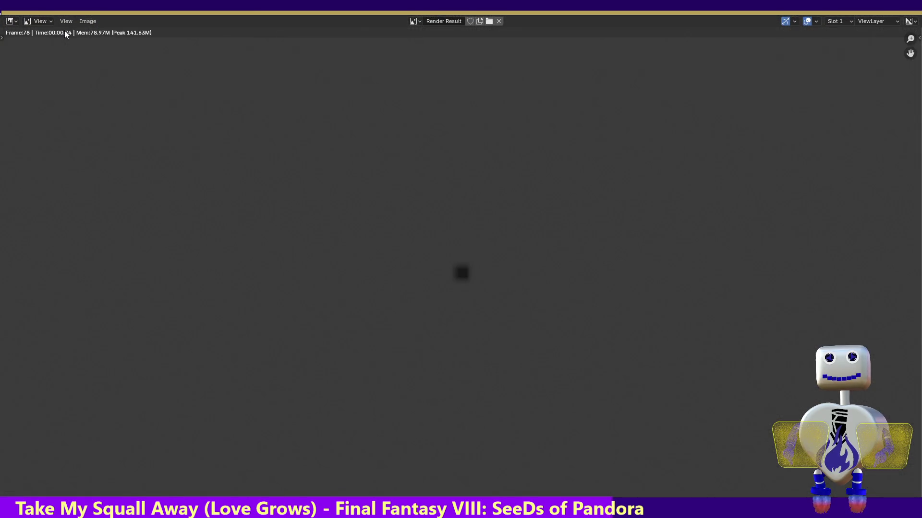
pyautogui.press('Escape')
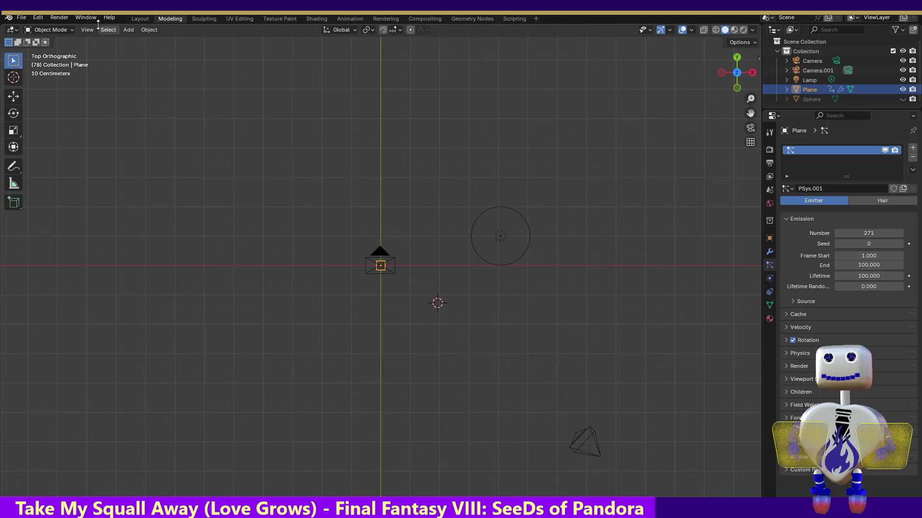
pyautogui.click(94, 19)
pyautogui.moveTo(66, 19)
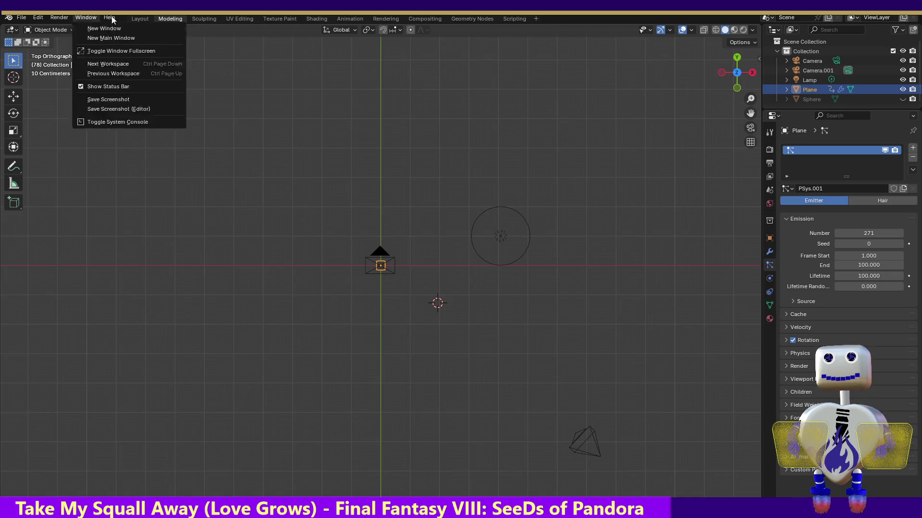
pyautogui.click(311, 18)
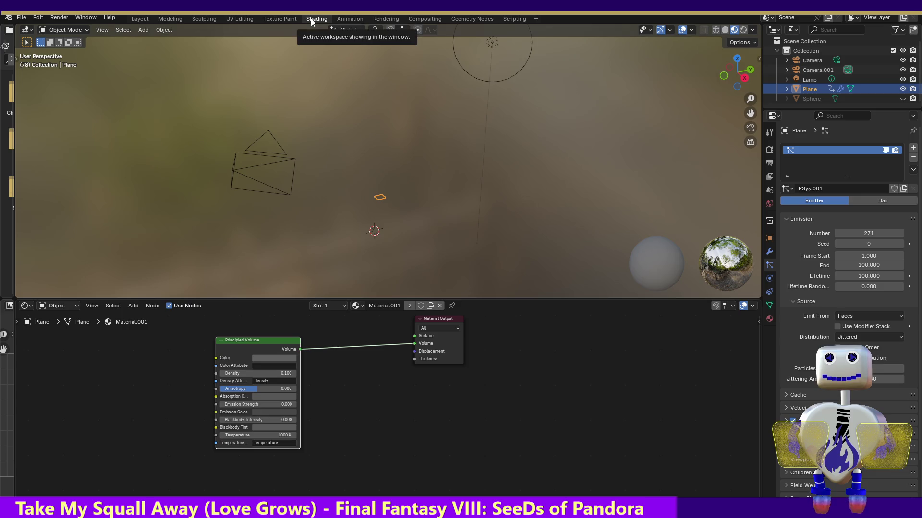
# Scrub the Dope Sheet to frame 53 through the Plane's scale keys and unhide the Sphere.
pyautogui.click(343, 18)
pyautogui.click(255, 391)
pyautogui.moveTo(242, 384)
pyautogui.mouseDown()
pyautogui.moveTo(107, 374)
pyautogui.moveTo(267, 392)
pyautogui.moveTo(135, 375)
pyautogui.moveTo(219, 384)
pyautogui.mouseUp()
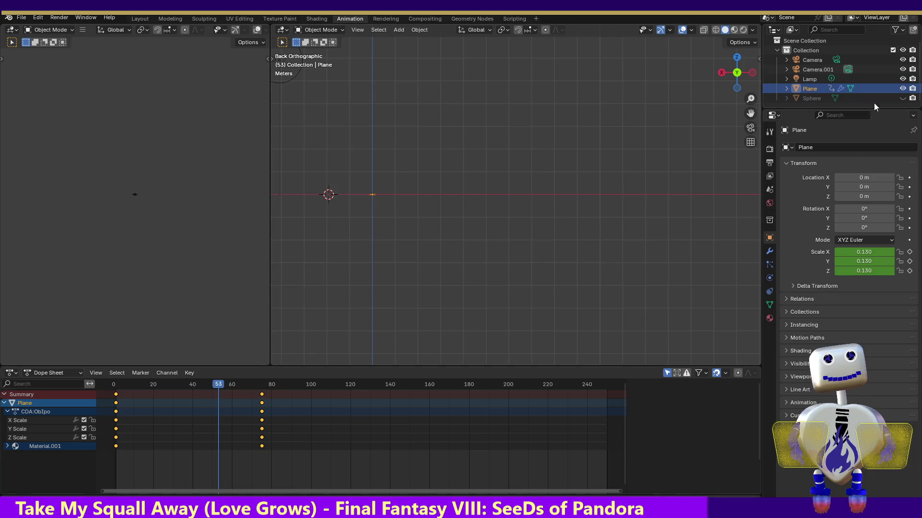
pyautogui.click(901, 98)
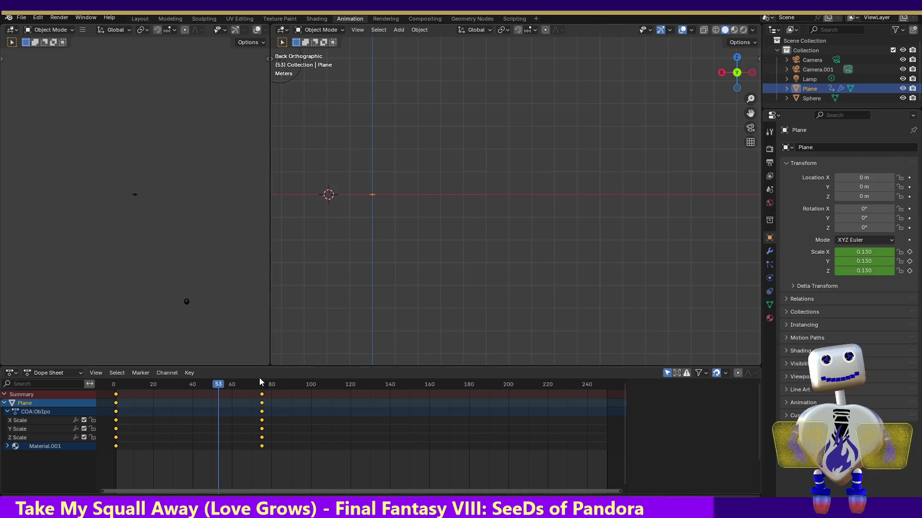
# Scrub to an earlier frame and render a test image of the emitter's puff.
pyautogui.moveTo(217, 388)
pyautogui.mouseDown()
pyautogui.moveTo(117, 384)
pyautogui.moveTo(274, 385)
pyautogui.moveTo(203, 374)
pyautogui.moveTo(234, 377)
pyautogui.mouseUp()
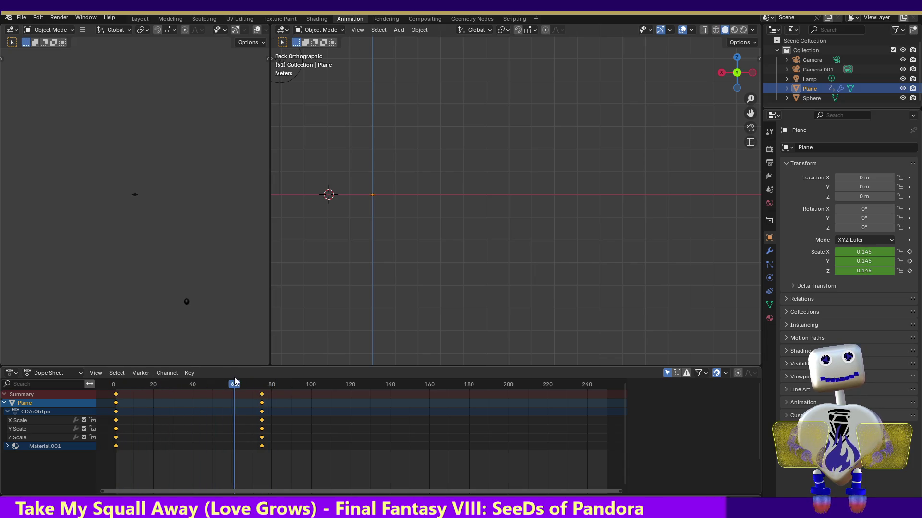
pyautogui.click(59, 17)
pyautogui.click(70, 31)
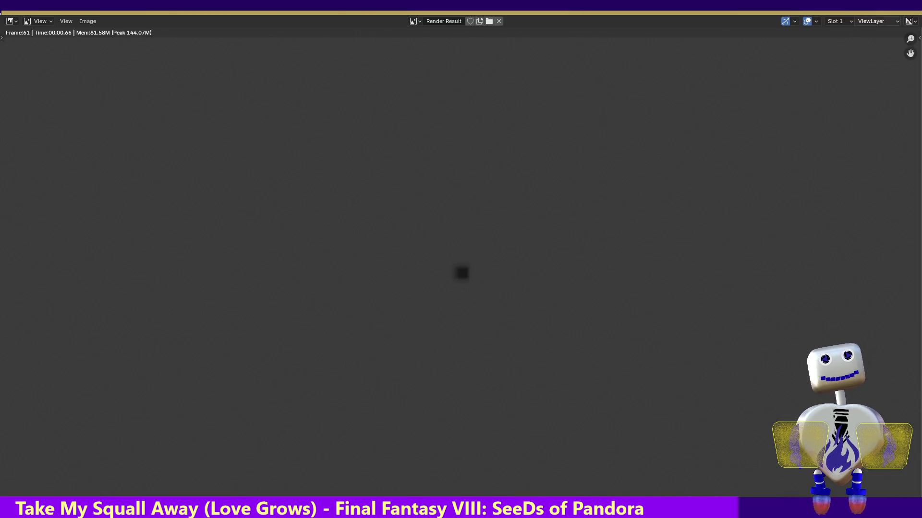
pyautogui.press('Escape')
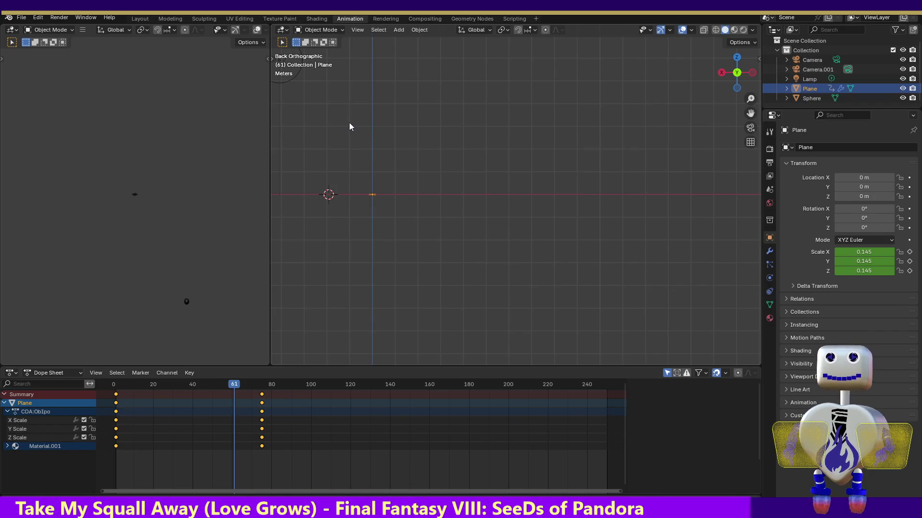
# Select the Plane, scrub its scale animation to frame 78, and hide the Sphere in the outliner.
pyautogui.hotkey('ctrl', 'z')
pyautogui.hotkey('ctrl', 'z')
pyautogui.hotkey('ctrl', 'z')
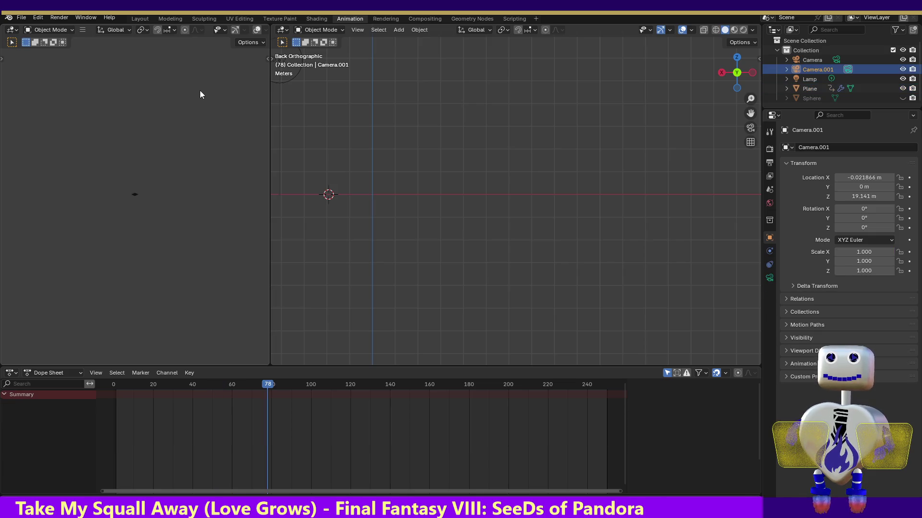
pyautogui.hotkey('ctrl', 'z')
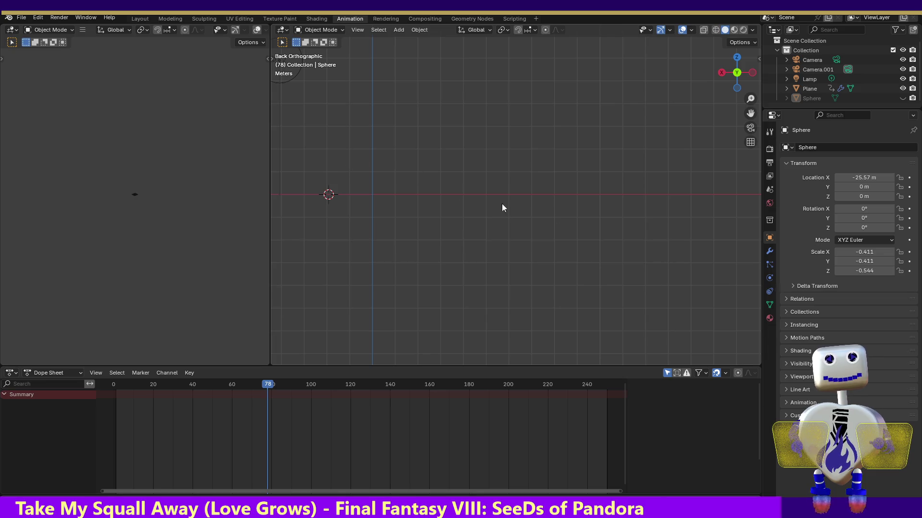
pyautogui.keyDown('shift'); pyautogui.click(693, 234); pyautogui.keyUp('shift')
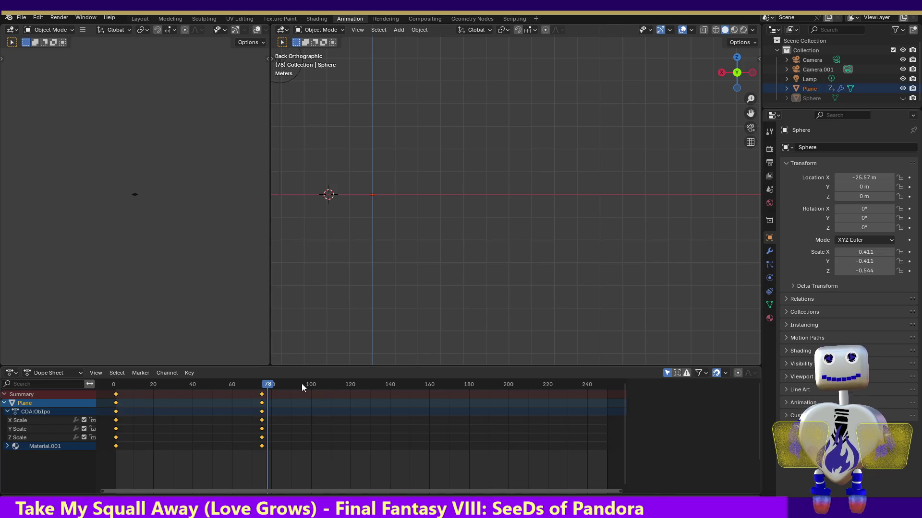
pyautogui.moveTo(269, 388)
pyautogui.mouseDown()
pyautogui.moveTo(146, 387)
pyautogui.moveTo(267, 387)
pyautogui.mouseUp()
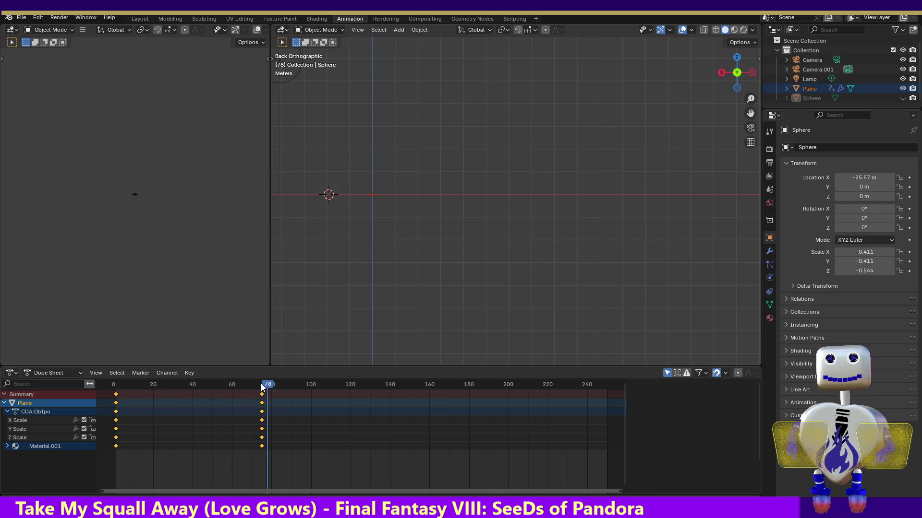
pyautogui.press('Tab')
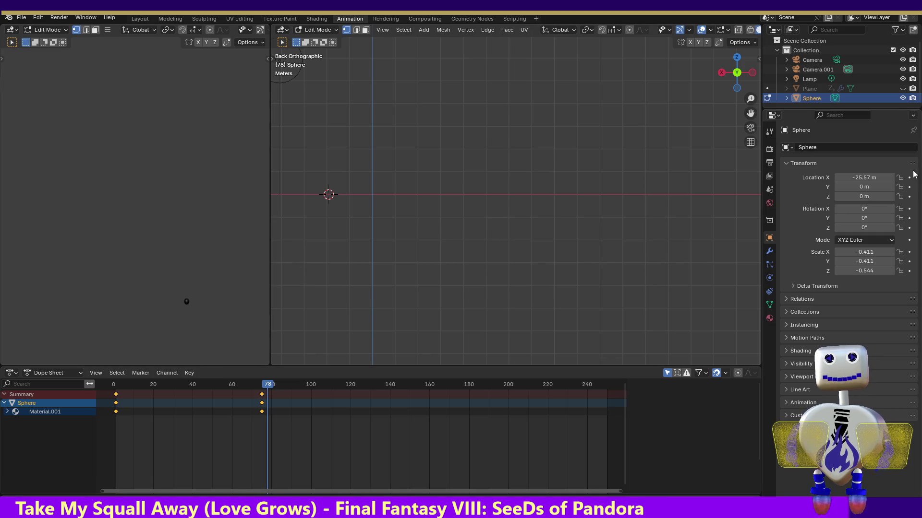
pyautogui.click(902, 98)
pyautogui.click(902, 88)
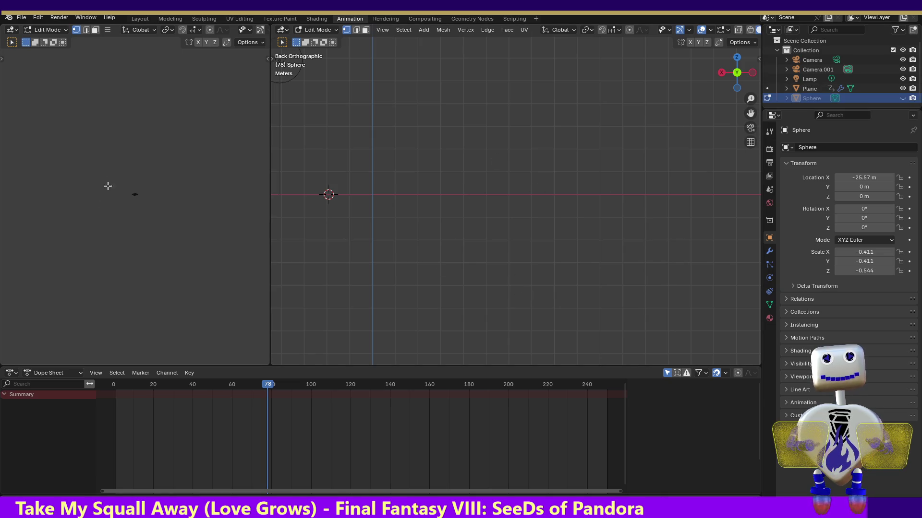
# Preview the volume material in Shading, box-select the small Plane emitter, then return to Modeling.
pyautogui.click(319, 18)
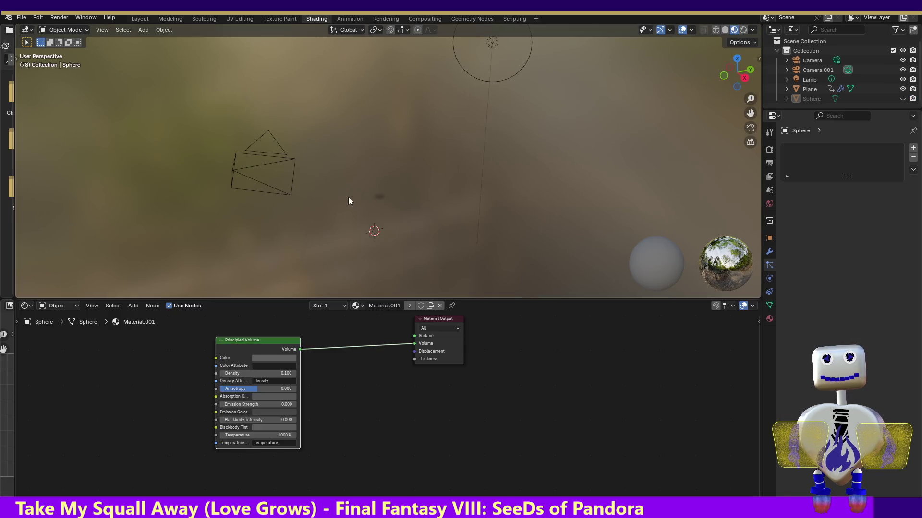
pyautogui.moveTo(345, 198); pyautogui.dragTo(405, 245)
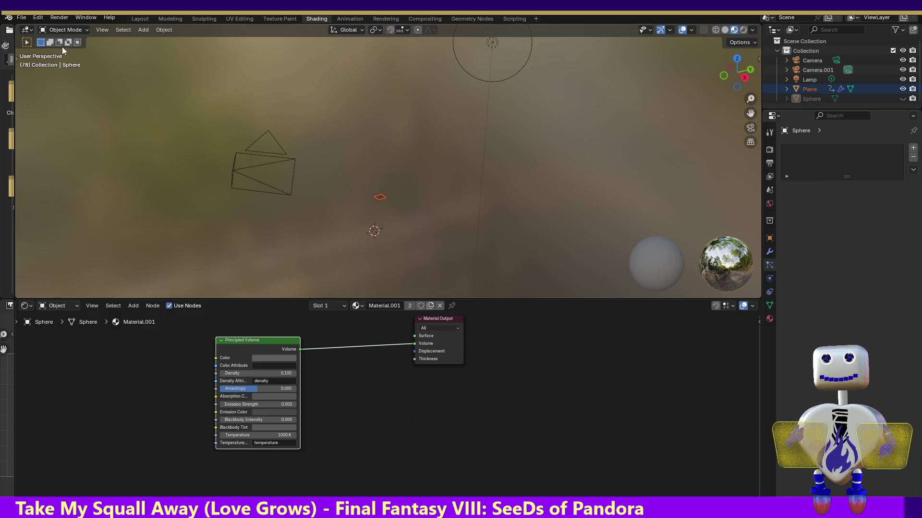
pyautogui.click(174, 20)
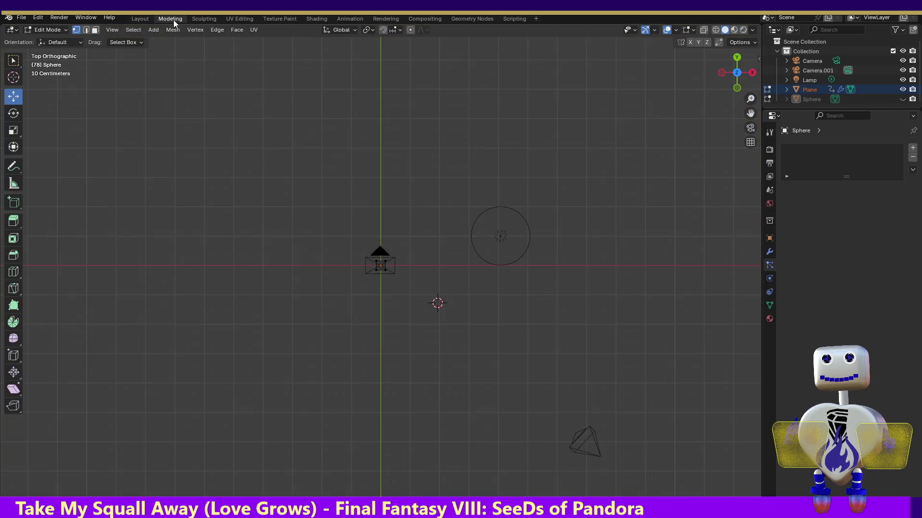
# Return to Object Mode and select Camera.001 near the view centre.
pyautogui.click(44, 28)
pyautogui.click(46, 39)
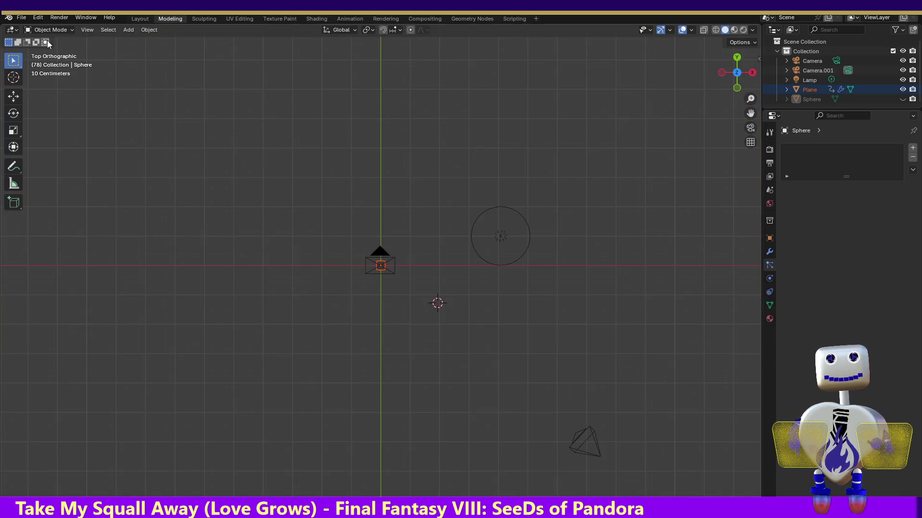
pyautogui.moveTo(342, 199); pyautogui.dragTo(382, 255)
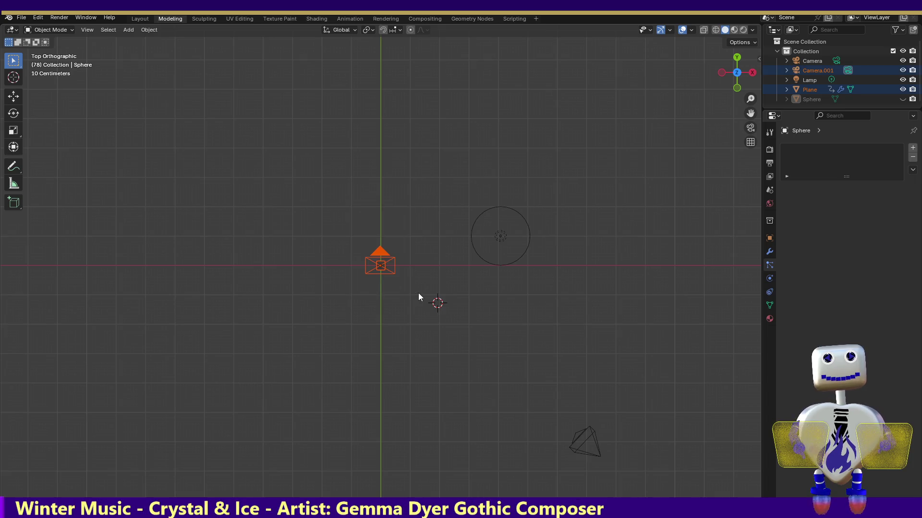
pyautogui.click(375, 216)
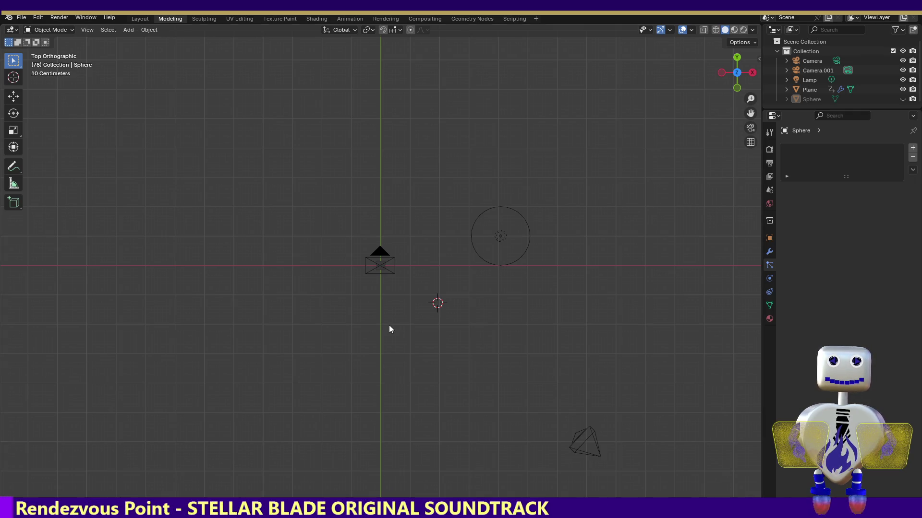
pyautogui.click(378, 262)
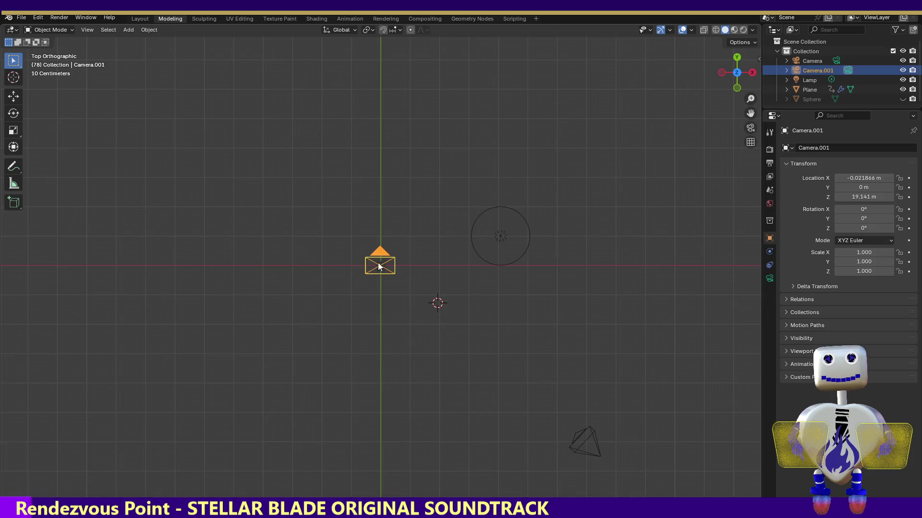
# Place the 3D cursor on Camera.001's centre and reselect the Plane showing its PSys.001 particles.
pyautogui.click(14, 77)
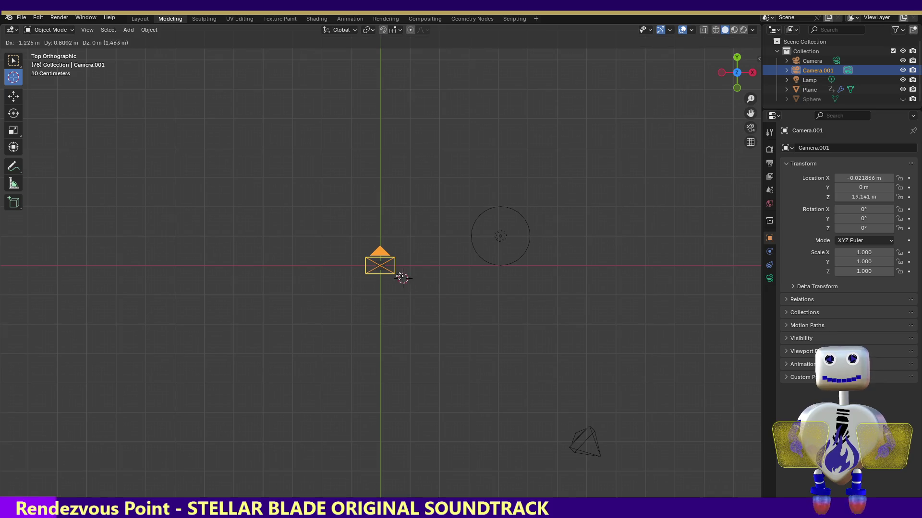
pyautogui.click(380, 265)
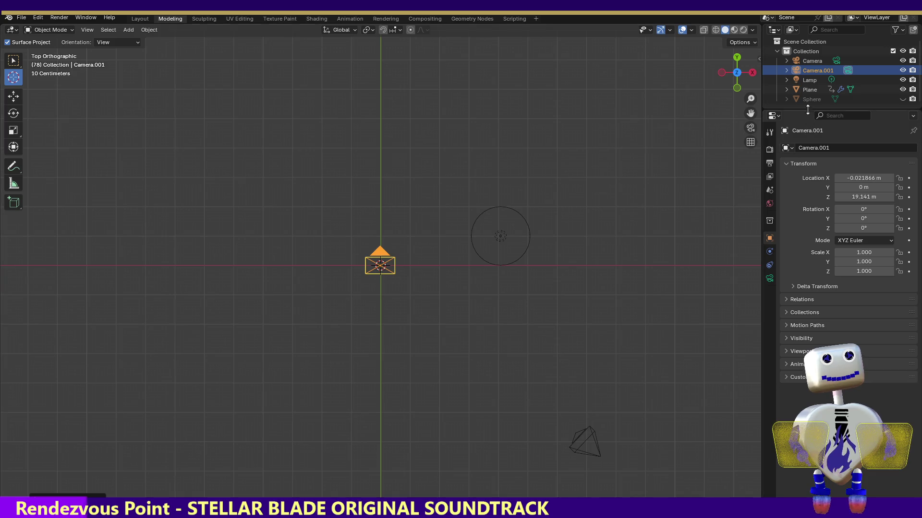
pyautogui.click(807, 91)
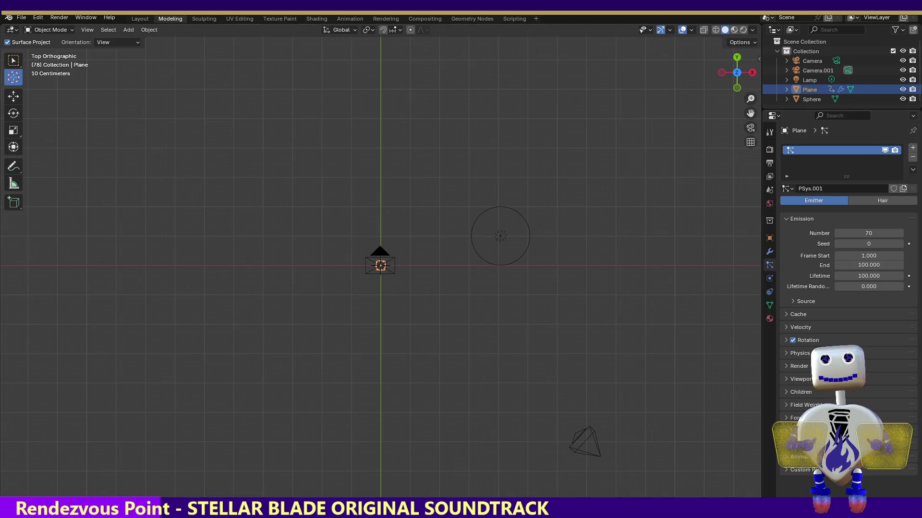
# Render a test image at frame 78, close it, and switch to the Animation workspace.
pyautogui.click(59, 18)
pyautogui.click(53, 27)
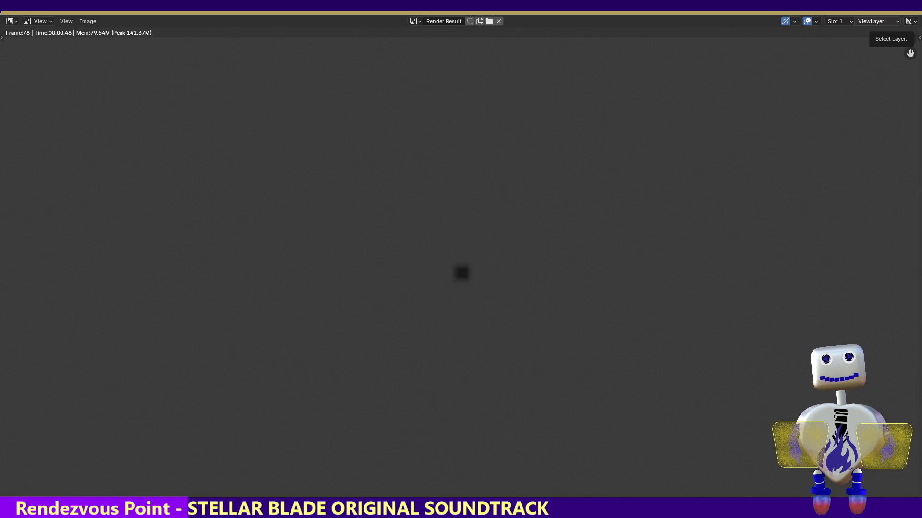
pyautogui.press('Escape')
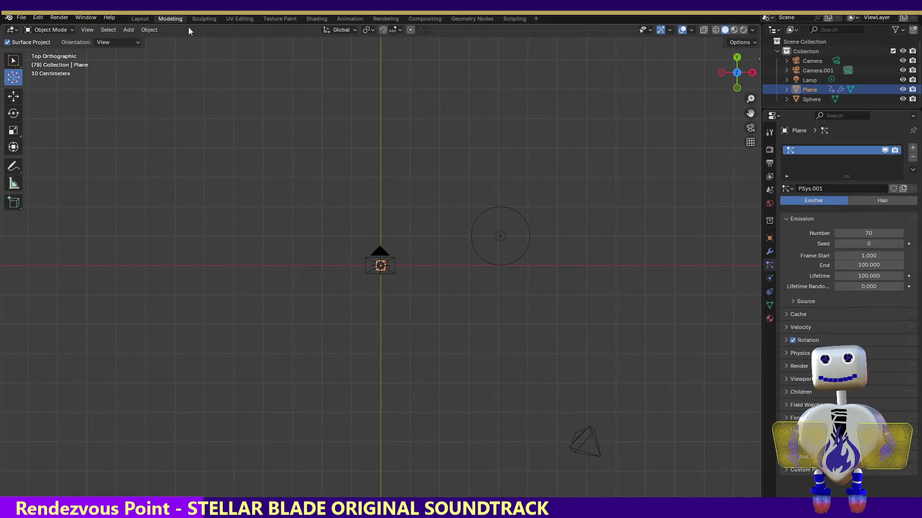
pyautogui.click(349, 18)
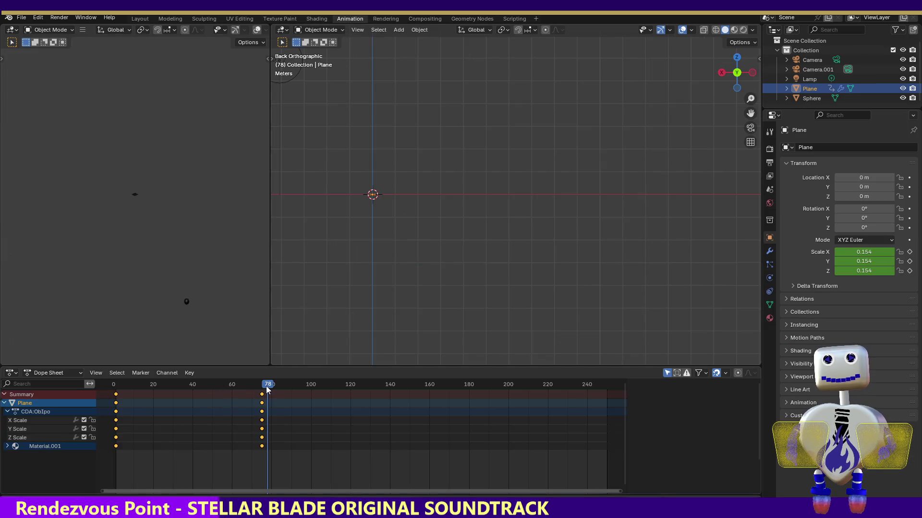
# Scrub back to frame 58 and show the Plane's Material.001 properties, with Surface set to None.
pyautogui.moveTo(269, 390)
pyautogui.mouseDown()
pyautogui.moveTo(113, 380)
pyautogui.moveTo(249, 373)
pyautogui.moveTo(228, 370)
pyautogui.mouseUp()
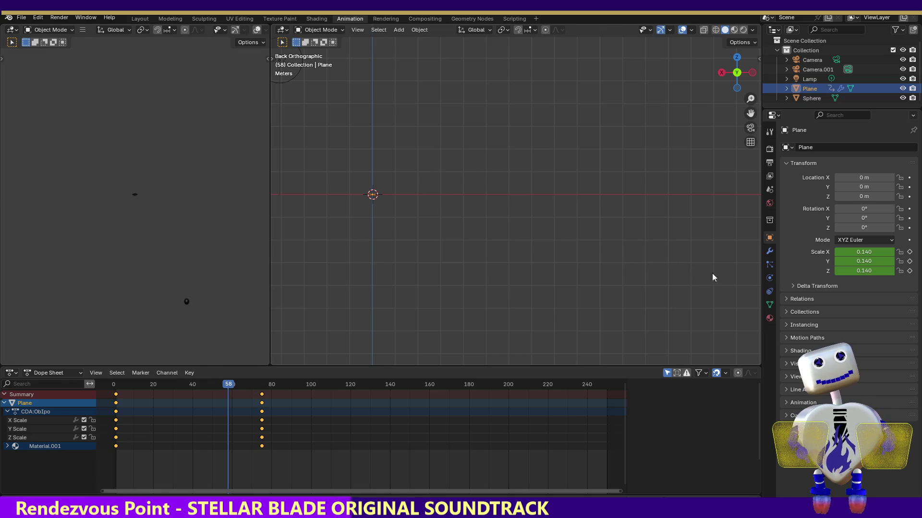
pyautogui.click(765, 266)
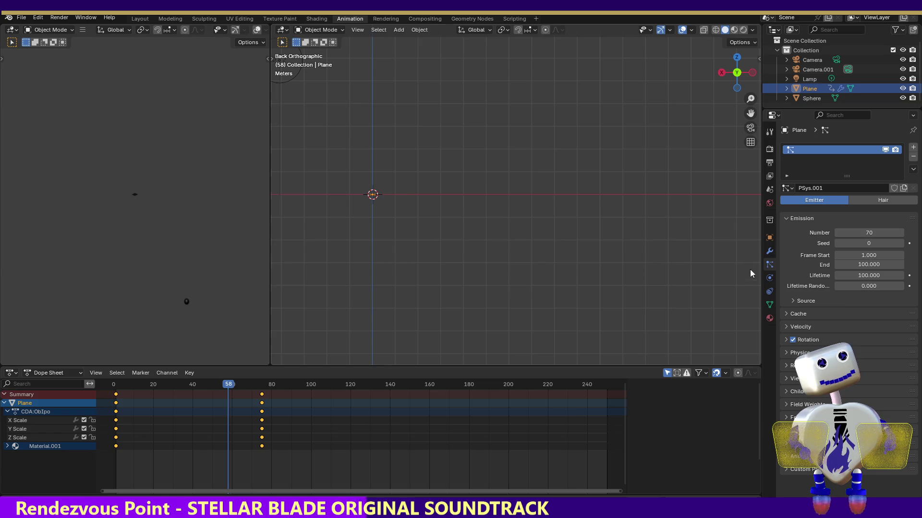
pyautogui.click(770, 319)
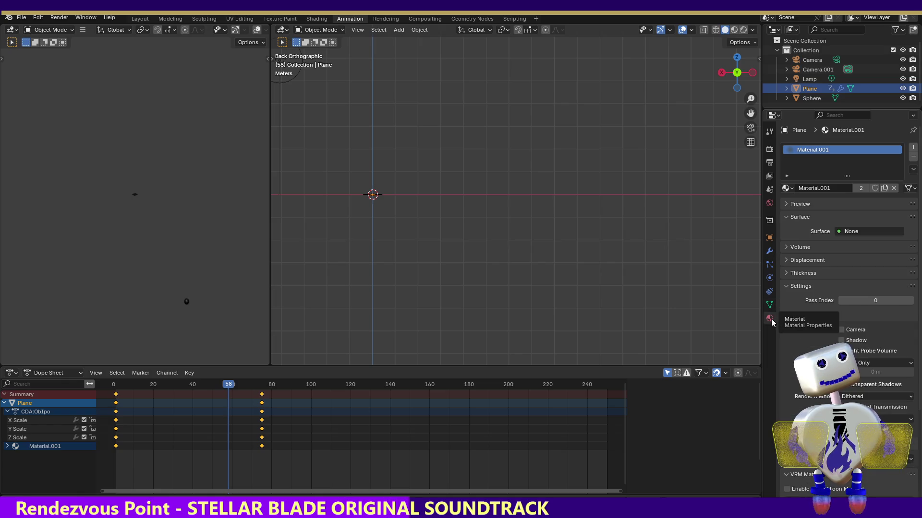
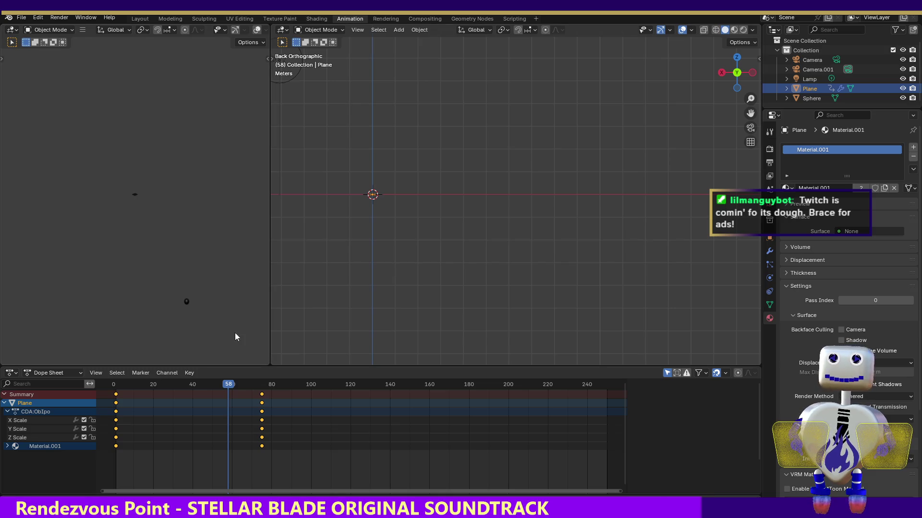
# Move the playhead to frame 74, then switch to the Shading workspace.
pyautogui.moveTo(226, 384)
pyautogui.mouseDown()
pyautogui.moveTo(144, 384)
pyautogui.moveTo(260, 375)
pyautogui.mouseUp()
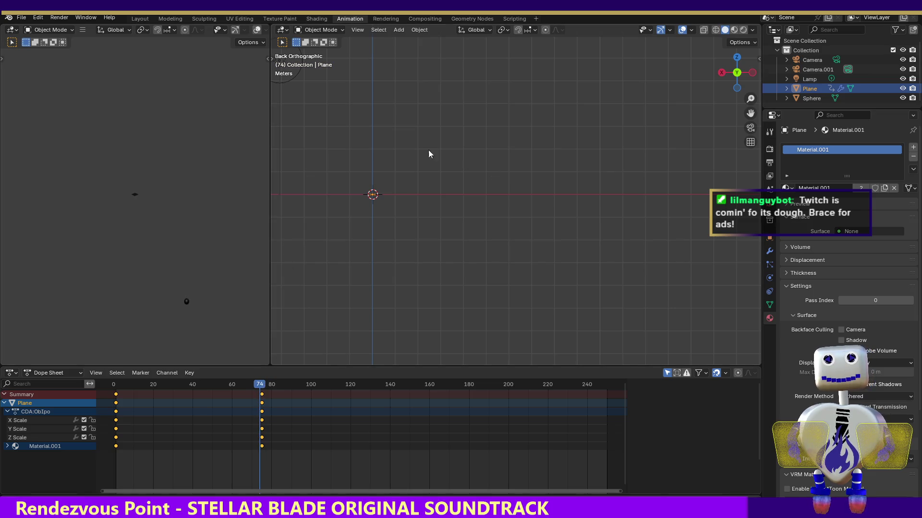
pyautogui.moveTo(429, 150)
pyautogui.mouseDown()
pyautogui.moveTo(416, 212)
pyautogui.moveTo(431, 219)
pyautogui.mouseUp()
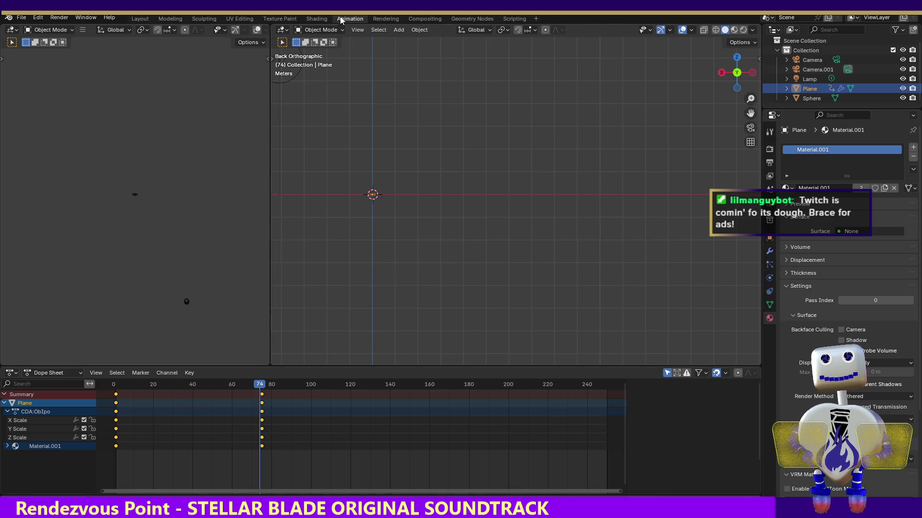
pyautogui.click(317, 18)
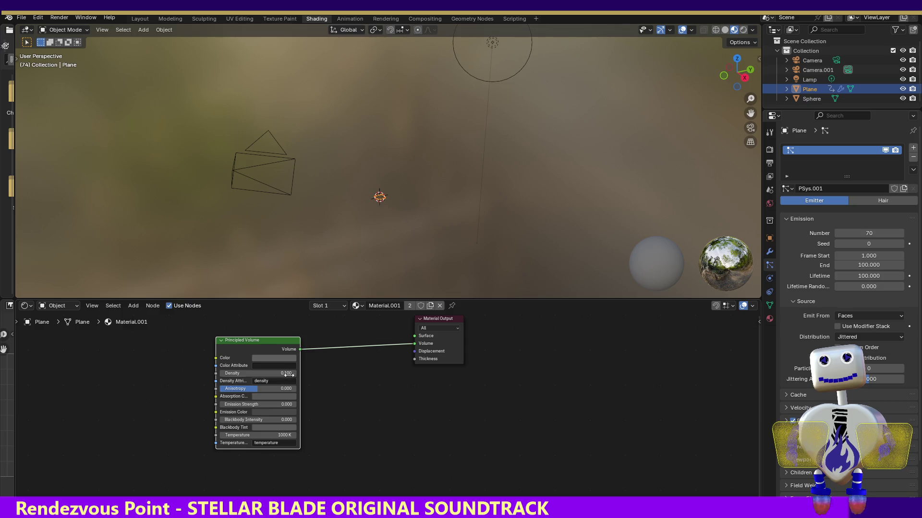
# Raise the Principled Volume Density to 37.300 and render a test image of frame 74.
pyautogui.moveTo(286, 374); pyautogui.dragTo(302, 373)
pyautogui.click(59, 19)
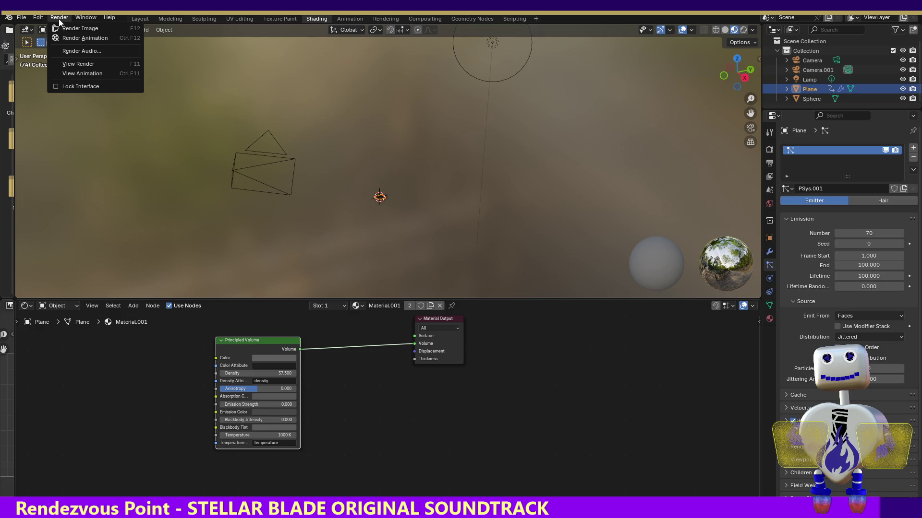
pyautogui.click(63, 29)
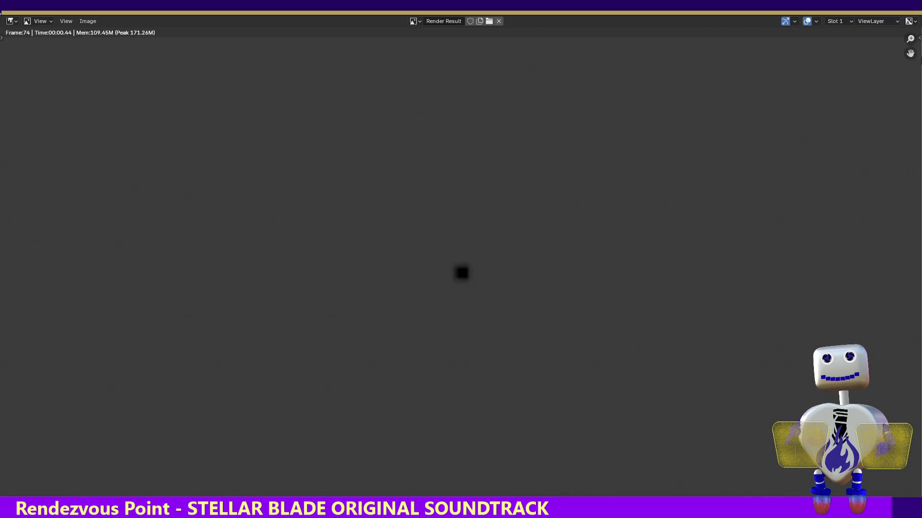
pyautogui.press('Escape')
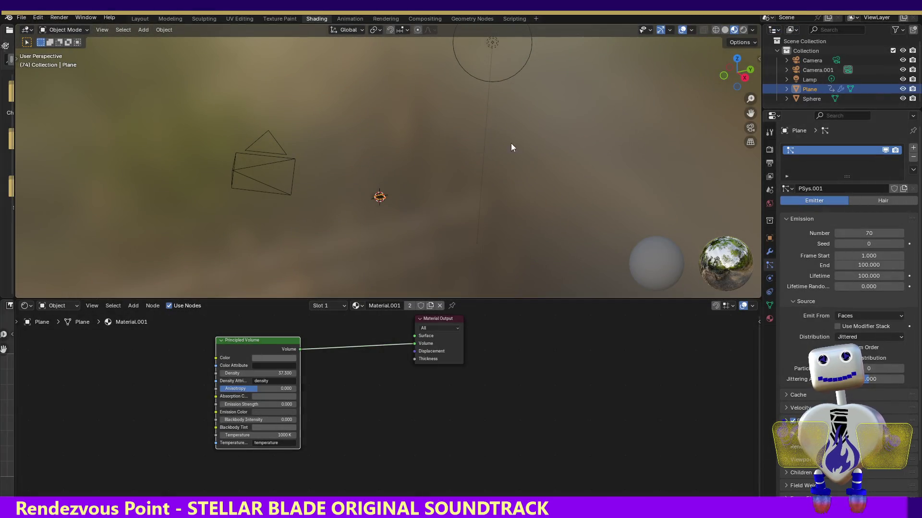
pyautogui.click(254, 166)
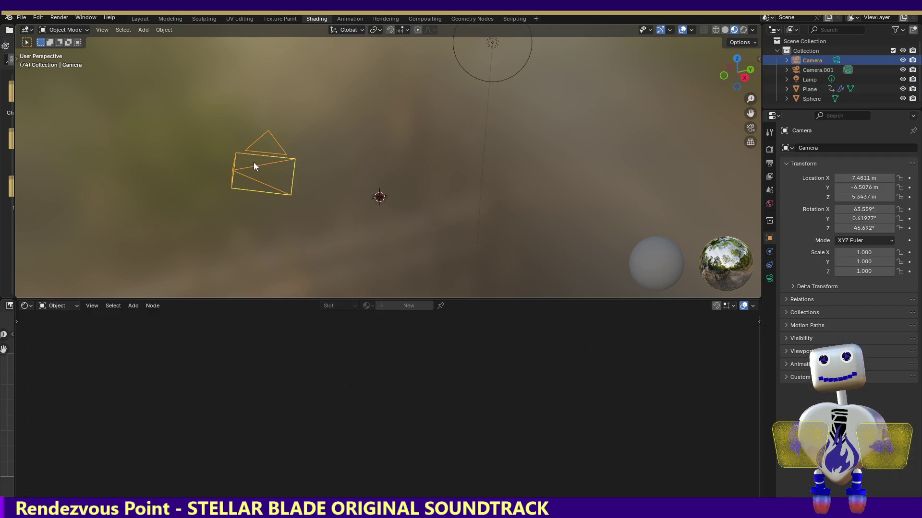
# Render another frame-74 test image, then select the Plane and the Sphere in the Outliner.
pyautogui.click(59, 18)
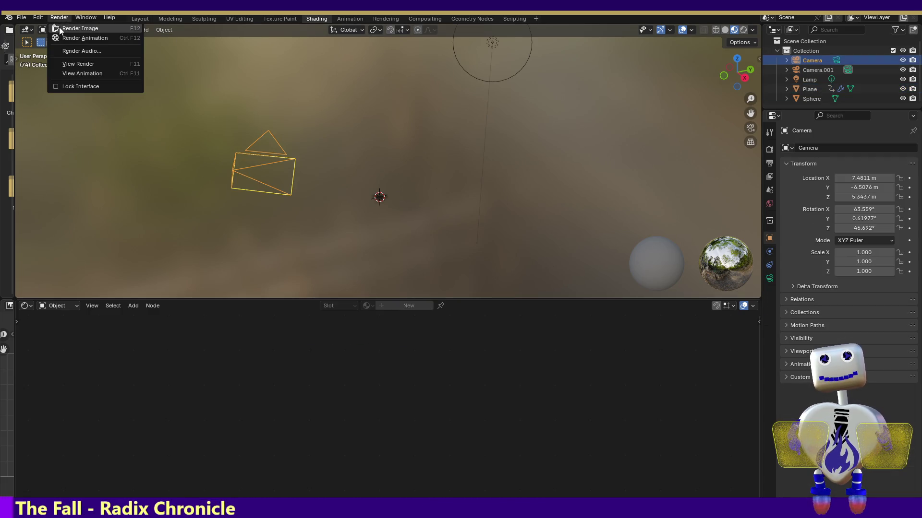
pyautogui.click(79, 29)
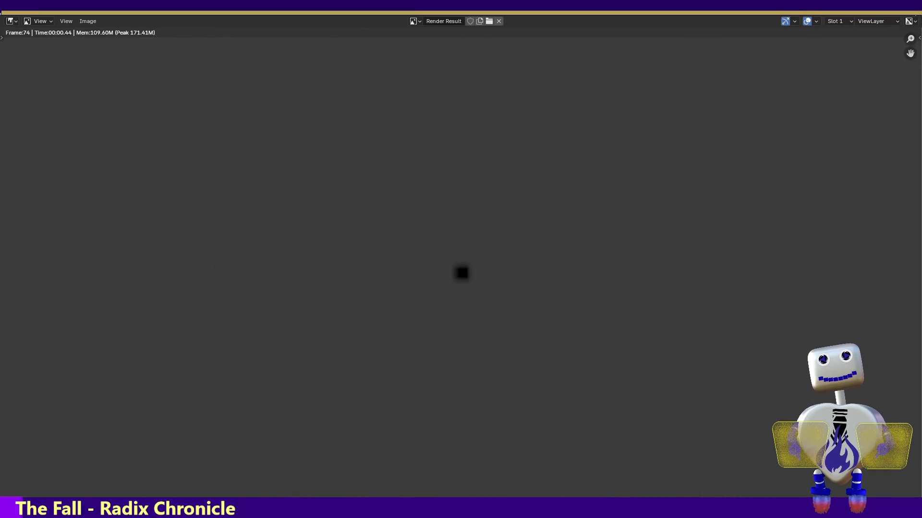
pyautogui.press('Escape')
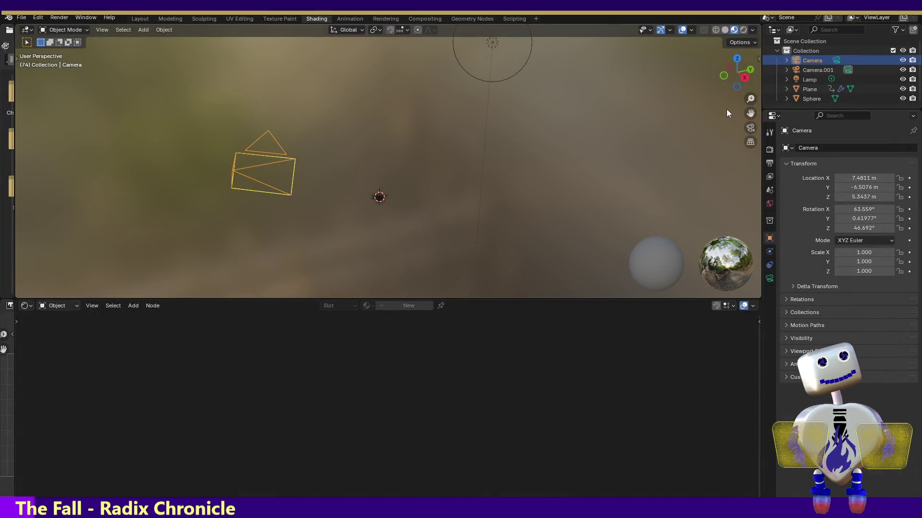
pyautogui.click(818, 89)
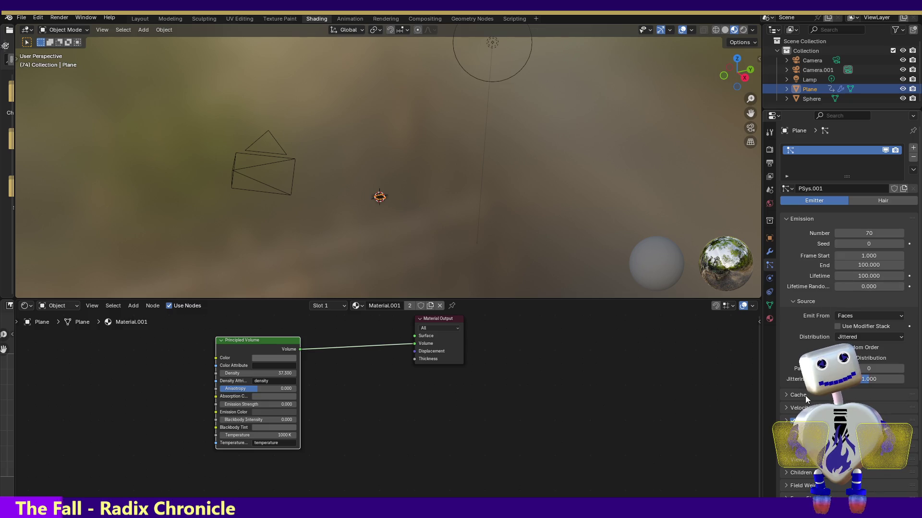
pyautogui.click(808, 97)
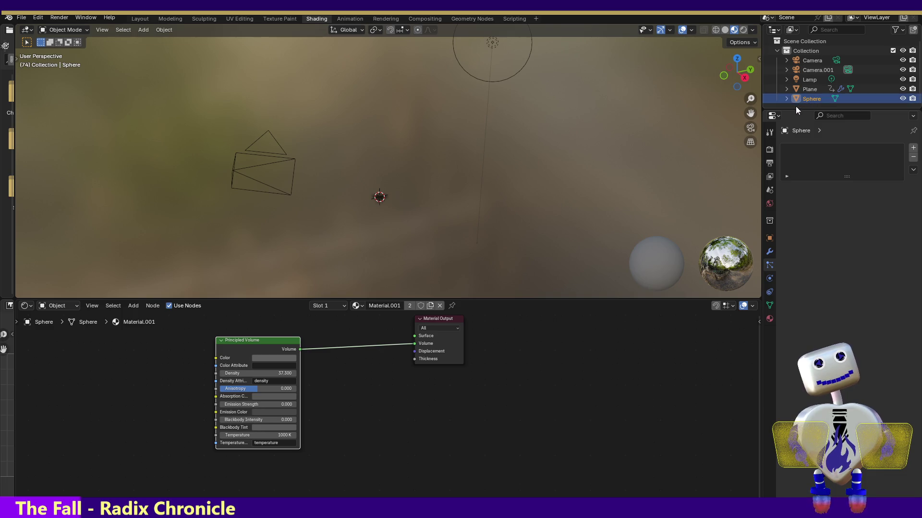
# Open the Modeling workspace, keep the Sphere's name, and return to Object Mode in top view.
pyautogui.doubleClick(807, 99)
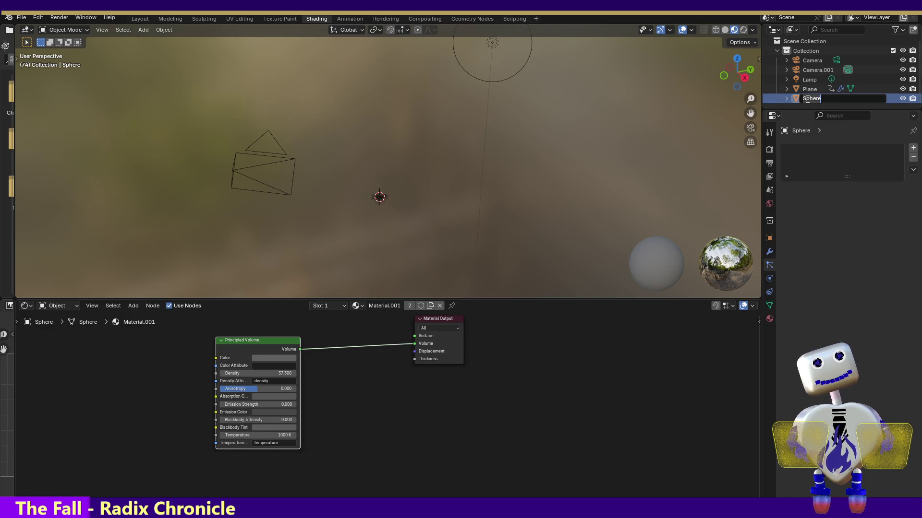
pyautogui.press('Return')
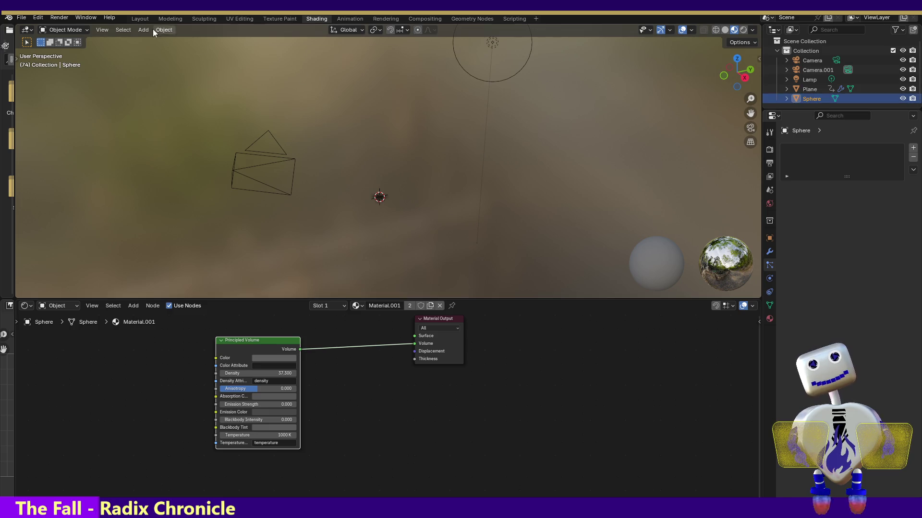
pyautogui.click(170, 19)
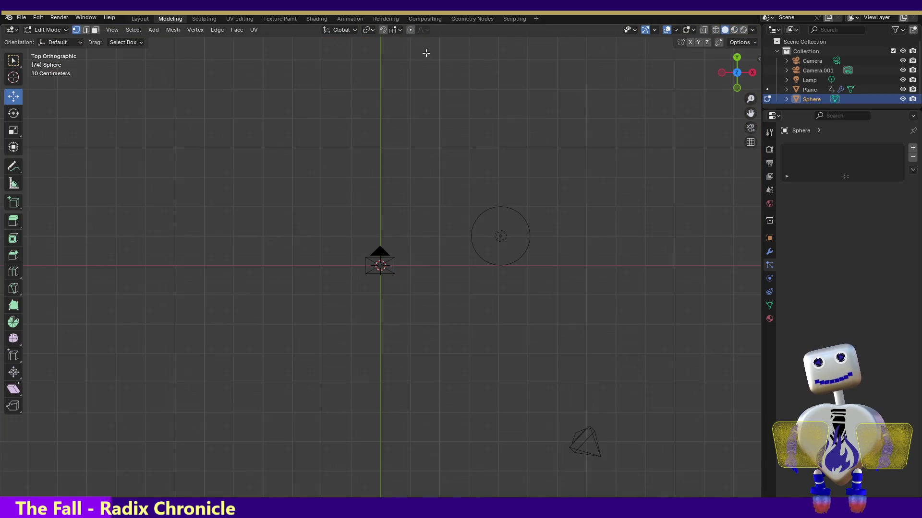
pyautogui.doubleClick(807, 98)
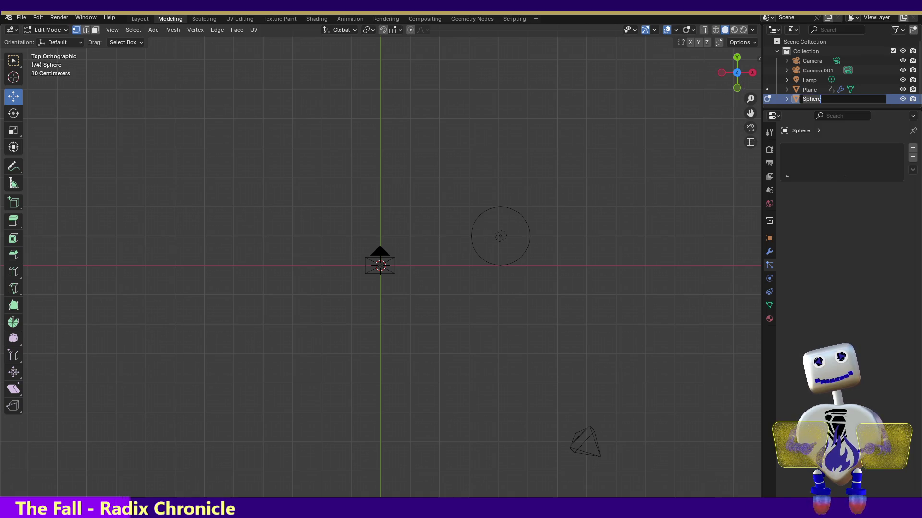
pyautogui.press('Return')
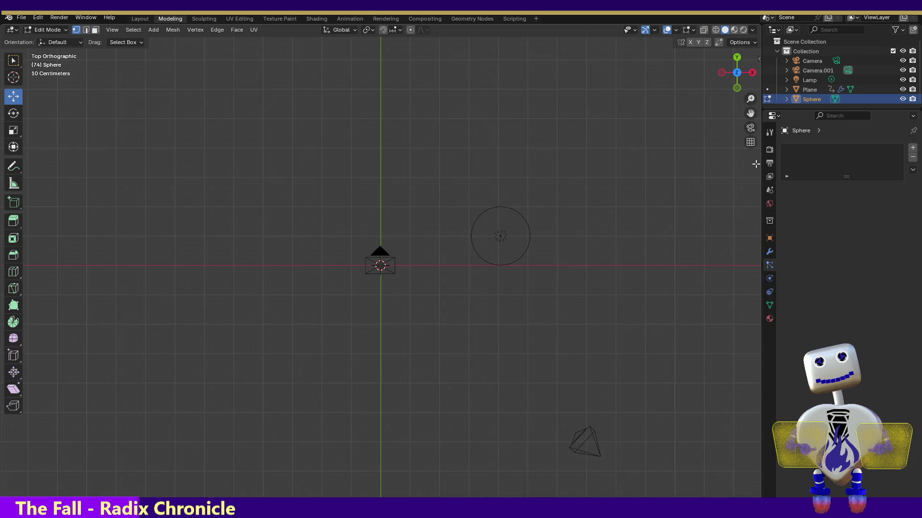
pyautogui.moveTo(751, 113)
pyautogui.mouseDown()
pyautogui.moveTo(752, 127)
pyautogui.moveTo(750, 106)
pyautogui.moveTo(750, 144)
pyautogui.moveTo(743, 91)
pyautogui.mouseUp()
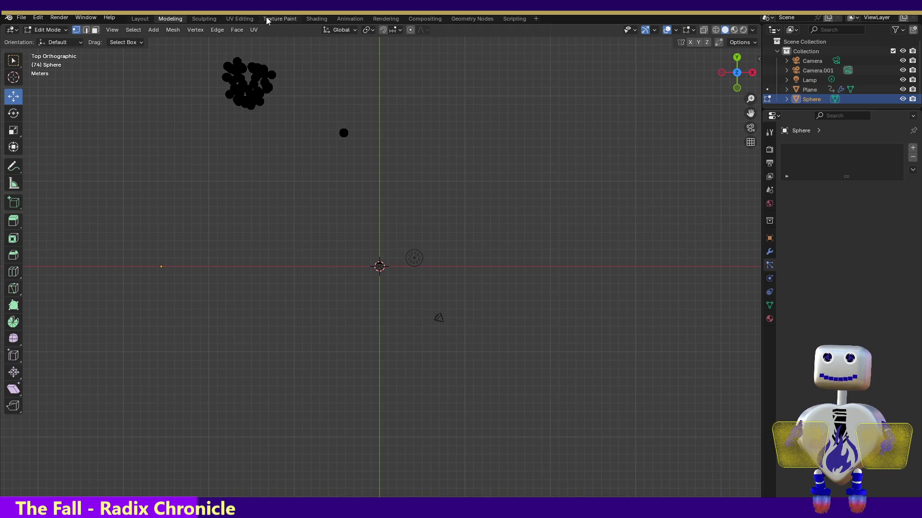
pyautogui.press('Tab')
pyautogui.click(313, 68)
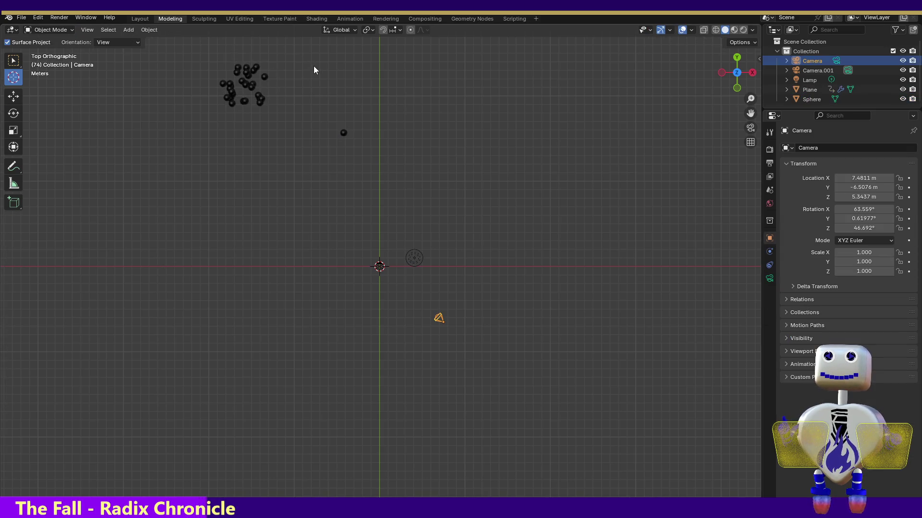
# Hide the particle Plane, put the Sphere in Edit Mode, and render frame 78.
pyautogui.press('h')
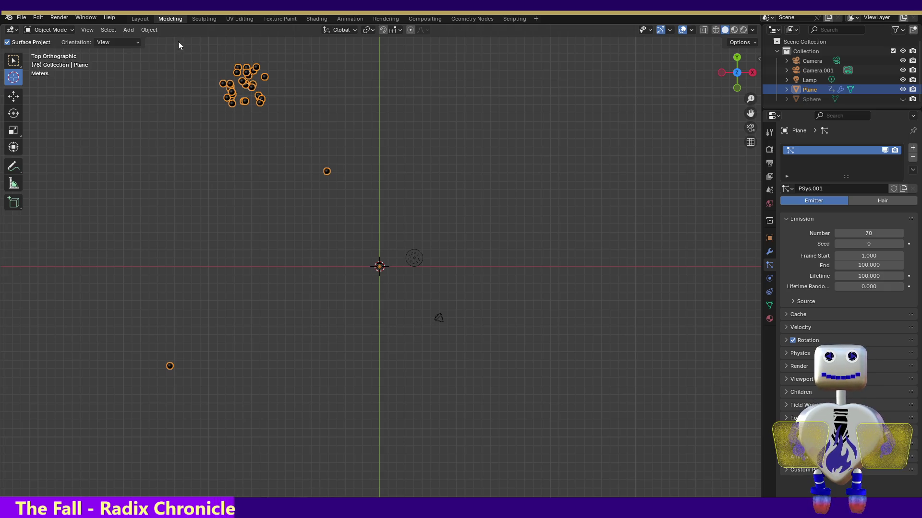
pyautogui.hotkey('ctrl', 'z')
pyautogui.hotkey('ctrl', 'z')
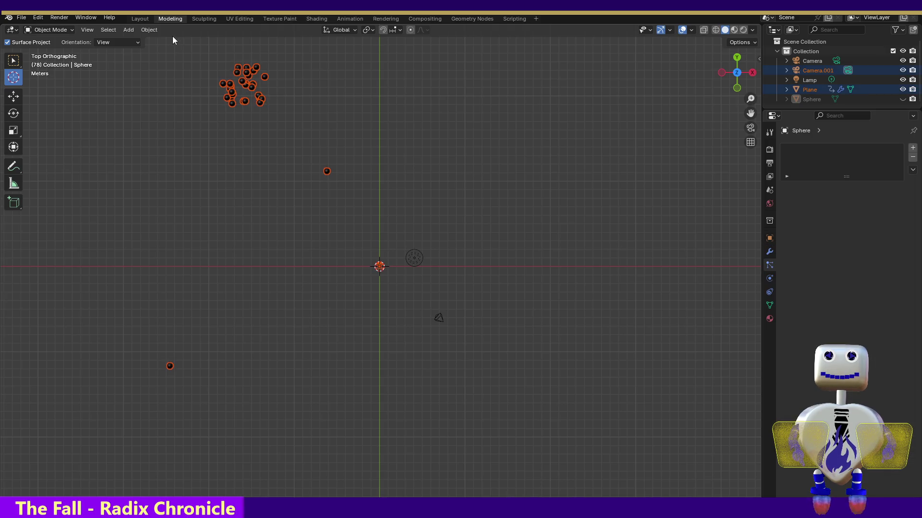
pyautogui.press('Tab')
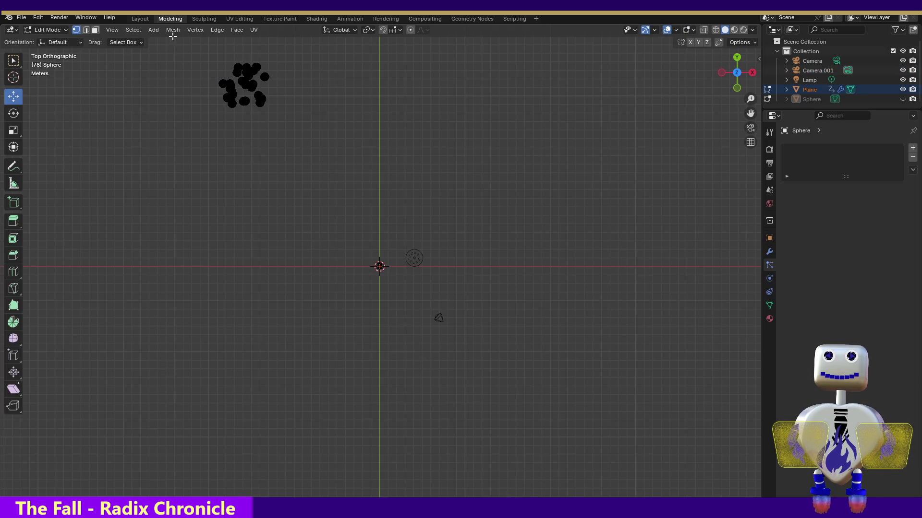
pyautogui.click(59, 17)
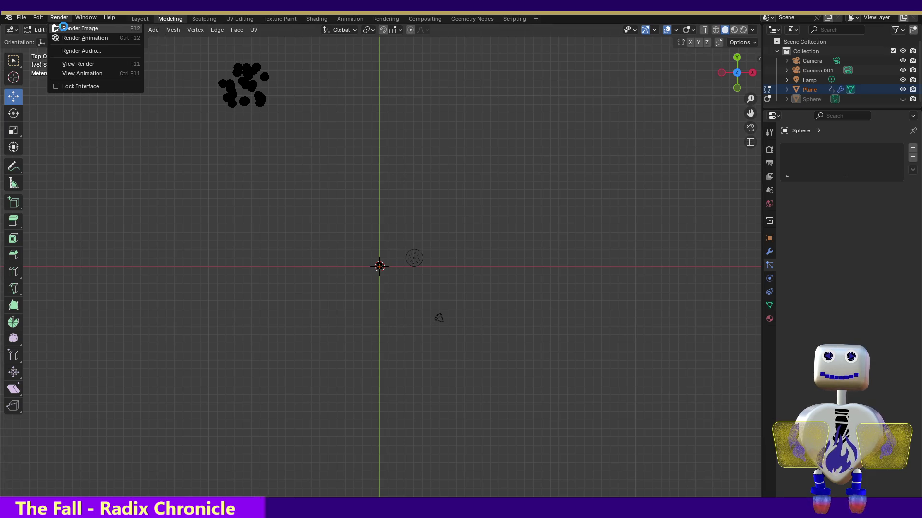
pyautogui.click(63, 28)
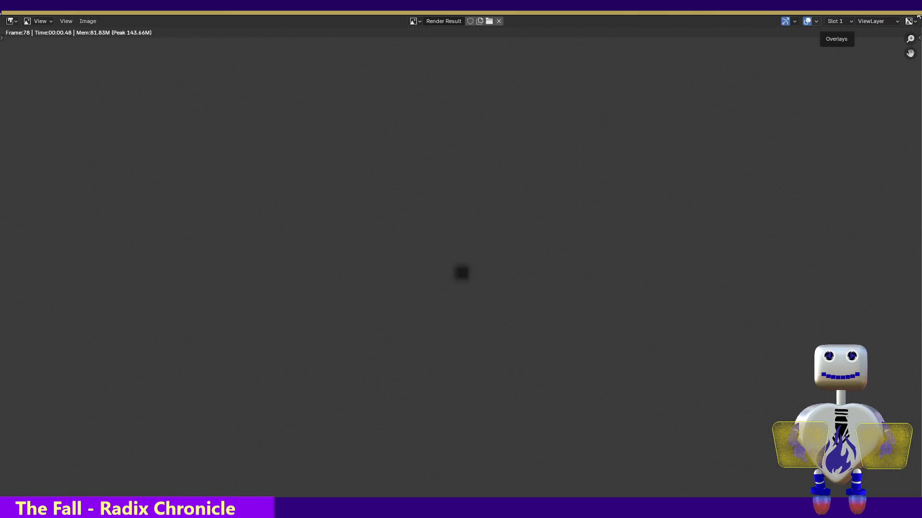
pyautogui.press('Escape')
# Render a second test image of frame 78 with the Sphere in Edit Mode.
pyautogui.press('Tab')
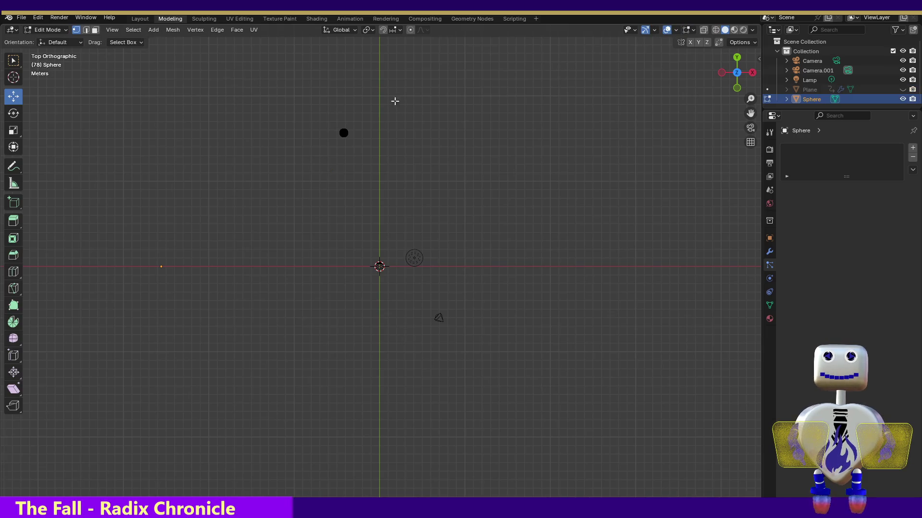
pyautogui.click(59, 17)
pyautogui.click(66, 29)
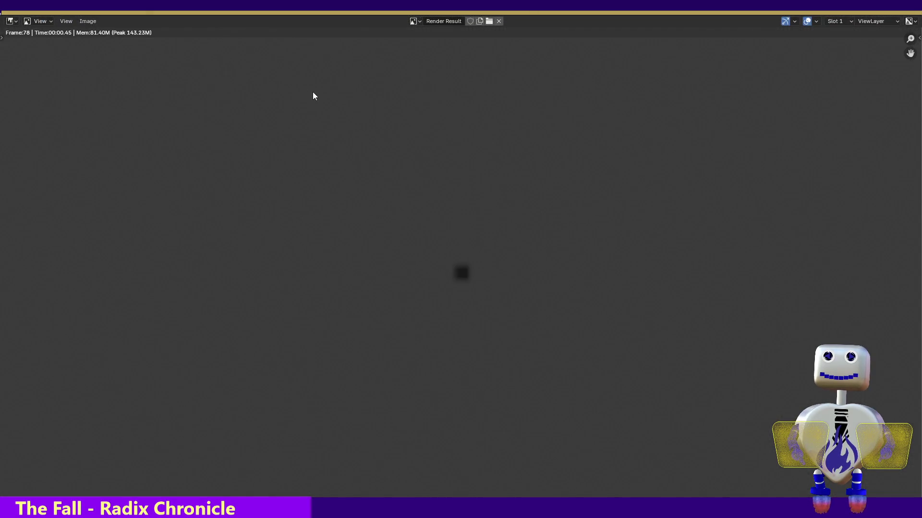
pyautogui.press('Escape')
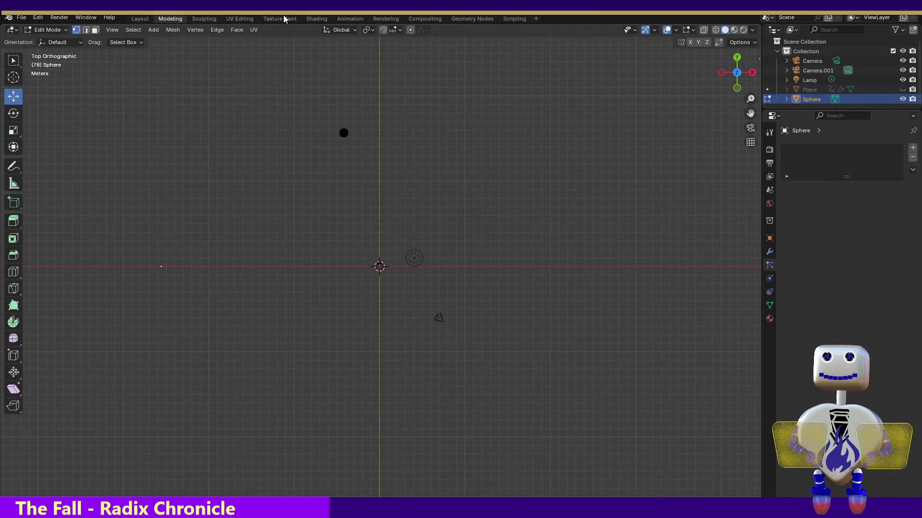
pyautogui.click(350, 20)
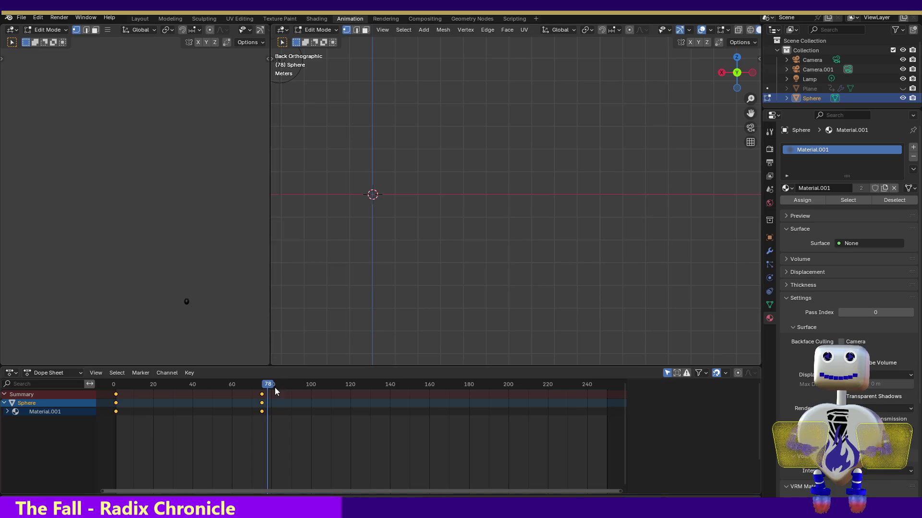
# Jump to frame 46 and render a test image of it.
pyautogui.moveTo(268, 384); pyautogui.dragTo(128, 383)
pyautogui.click(204, 384)
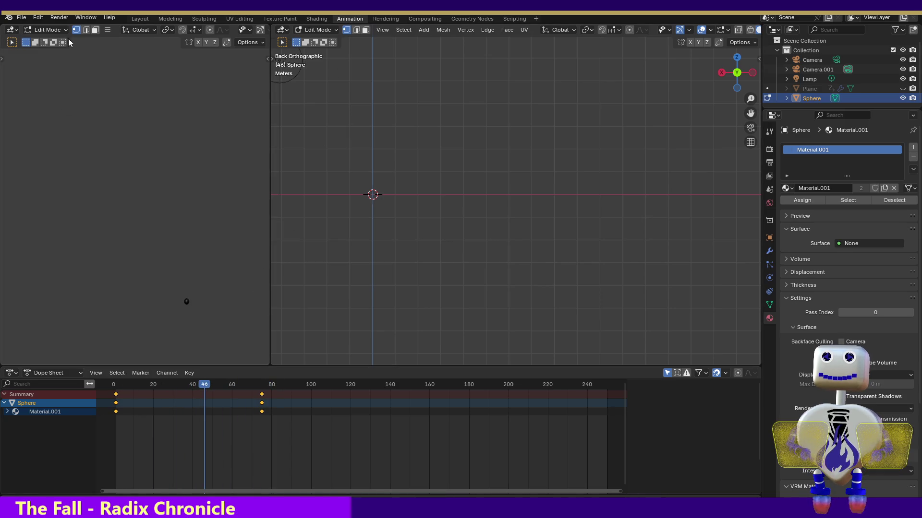
pyautogui.click(59, 18)
pyautogui.click(66, 29)
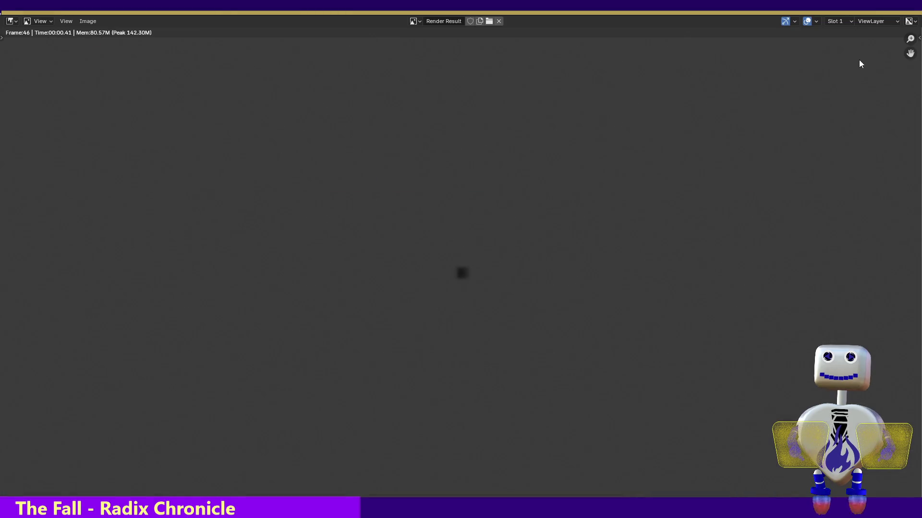
pyautogui.press('Escape')
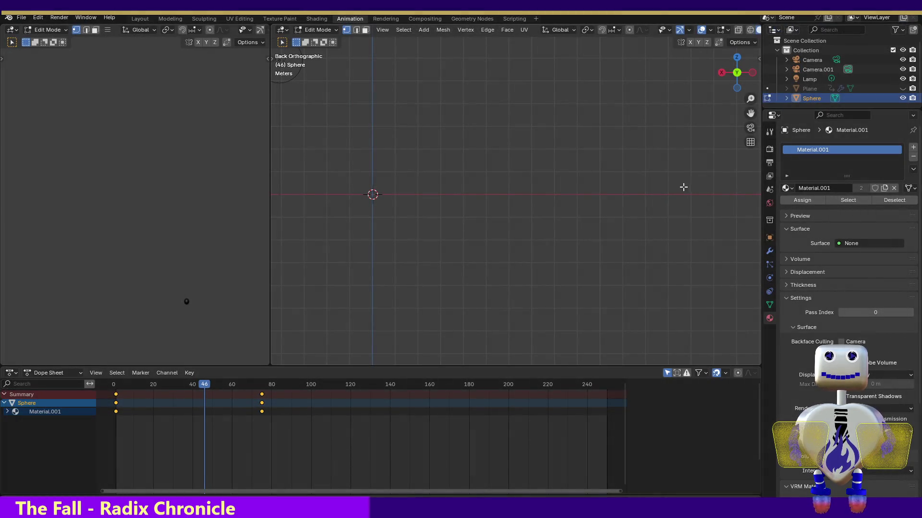
pyautogui.press('Up')
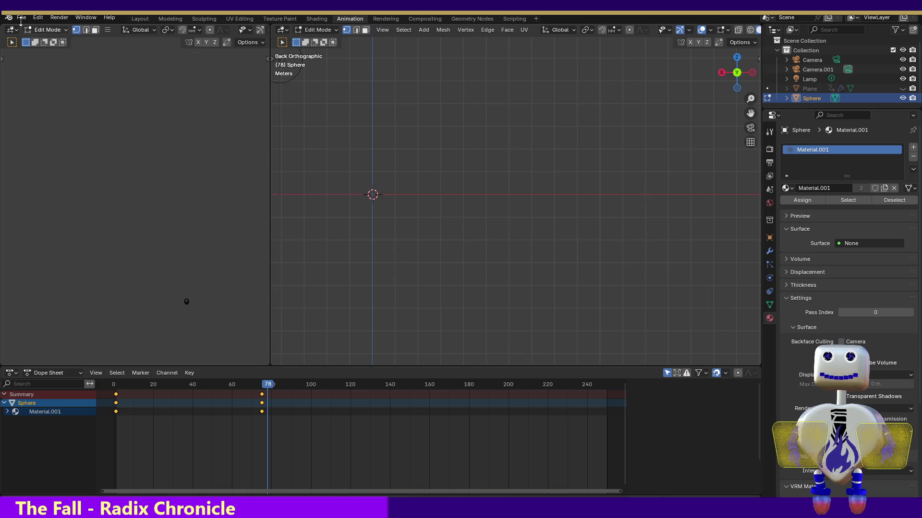
# Scrub the Dope Sheet to frame 49 and widen the 3D viewport.
pyautogui.click(38, 18)
pyautogui.click(38, 18)
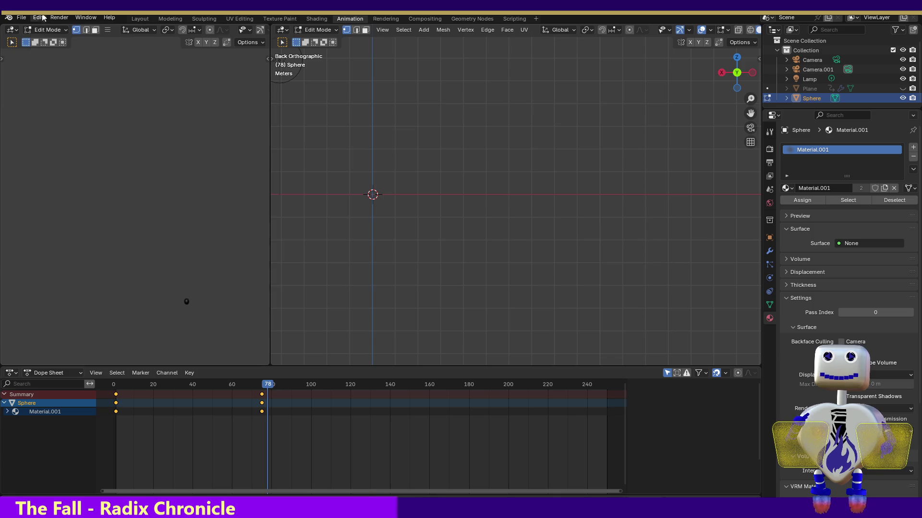
pyautogui.click(38, 18)
pyautogui.moveTo(74, 22)
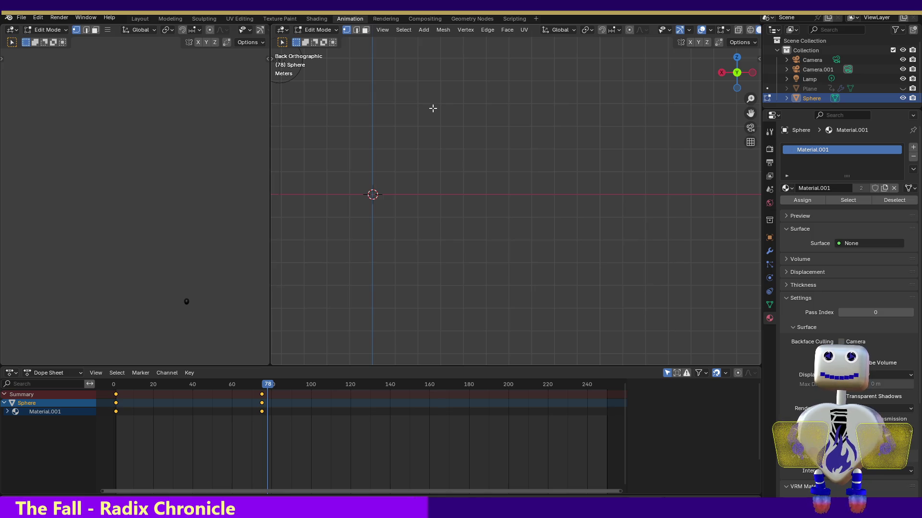
pyautogui.moveTo(268, 384)
pyautogui.mouseDown()
pyautogui.moveTo(113, 358)
pyautogui.moveTo(206, 364)
pyautogui.moveTo(215, 384)
pyautogui.moveTo(262, 389)
pyautogui.mouseUp()
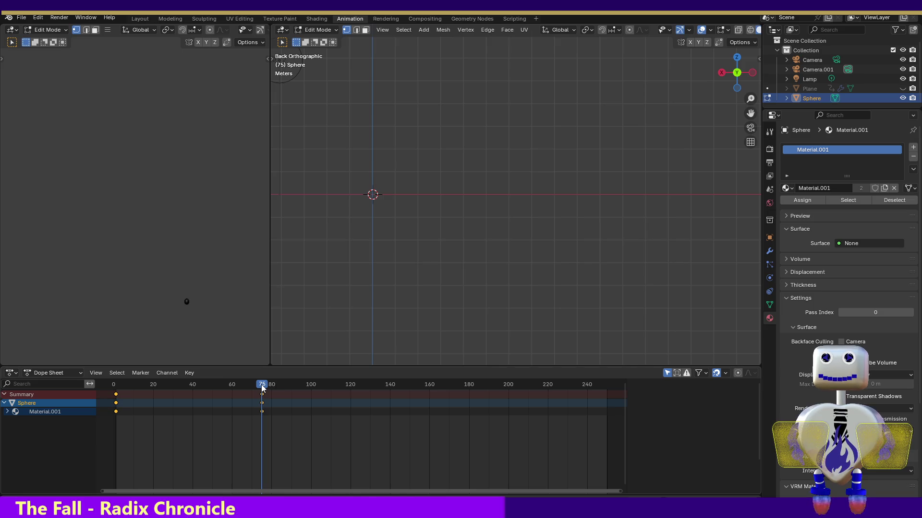
pyautogui.moveTo(262, 389)
pyautogui.mouseDown()
pyautogui.moveTo(118, 376)
pyautogui.moveTo(210, 382)
pyautogui.mouseUp()
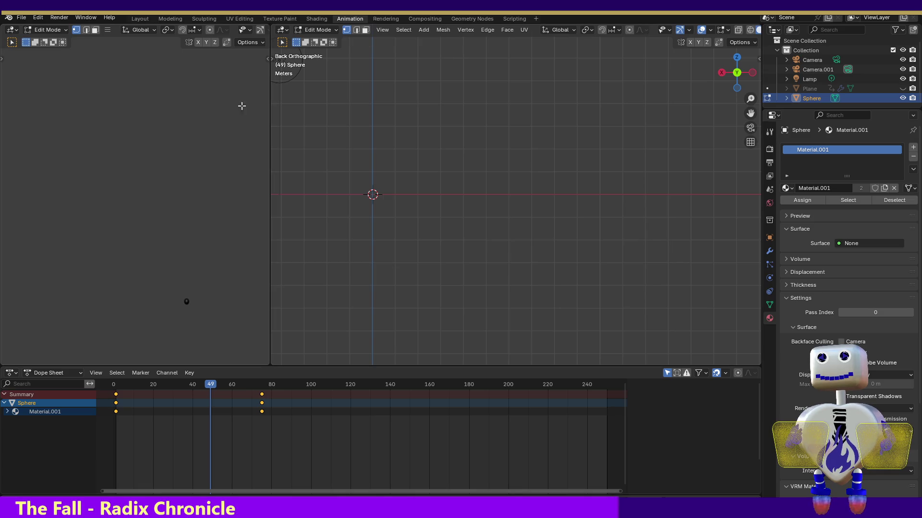
pyautogui.moveTo(268, 110); pyautogui.dragTo(161, 114)
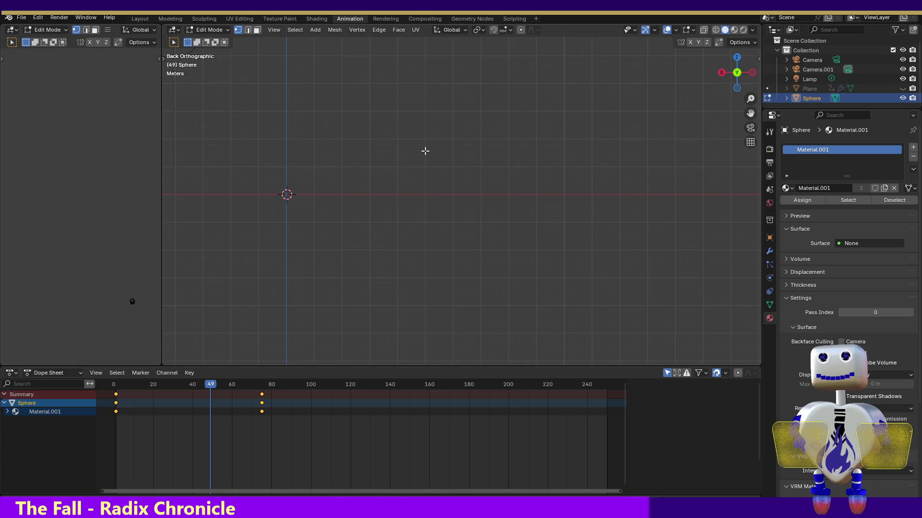
# Pan and switch to Top Orthographic view to frame the camera and the sphere's outline.
pyautogui.moveTo(750, 113)
pyautogui.mouseDown()
pyautogui.moveTo(904, 151)
pyautogui.moveTo(783, 156)
pyautogui.moveTo(788, 195)
pyautogui.mouseUp()
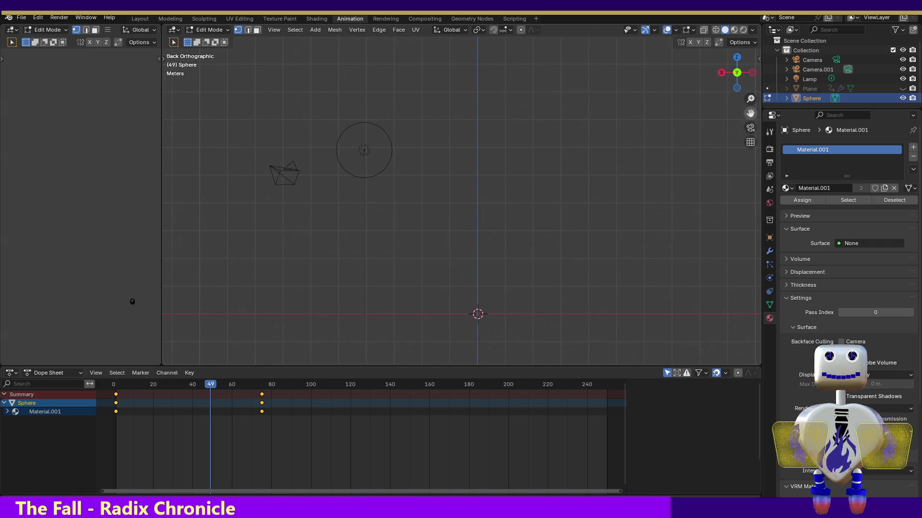
pyautogui.click(735, 60)
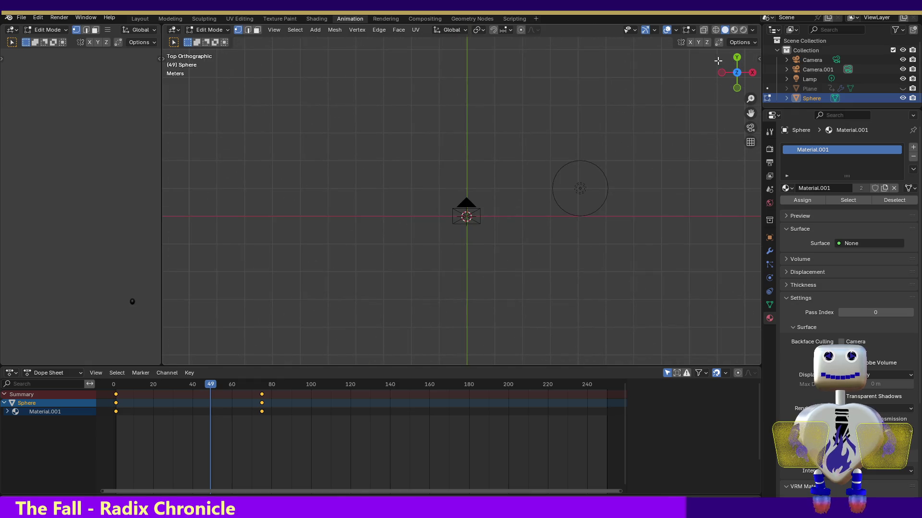
pyautogui.click(47, 30)
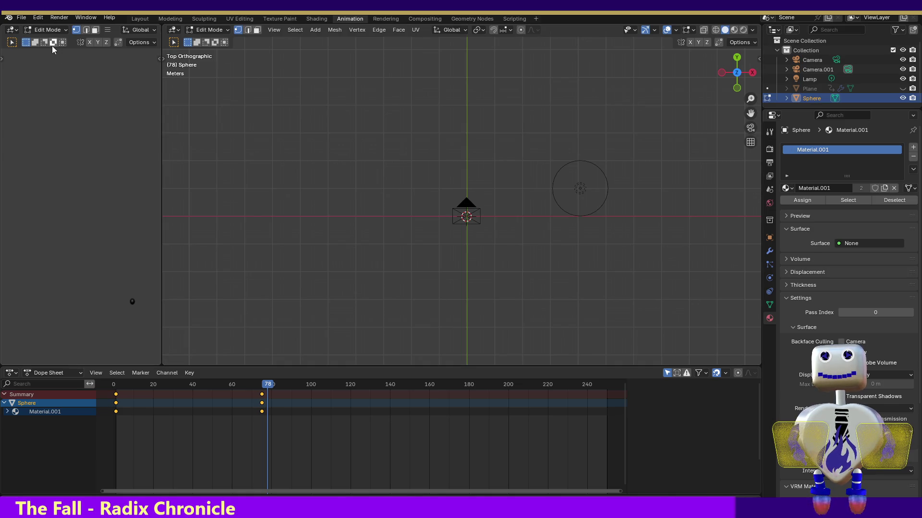
pyautogui.click(37, 17)
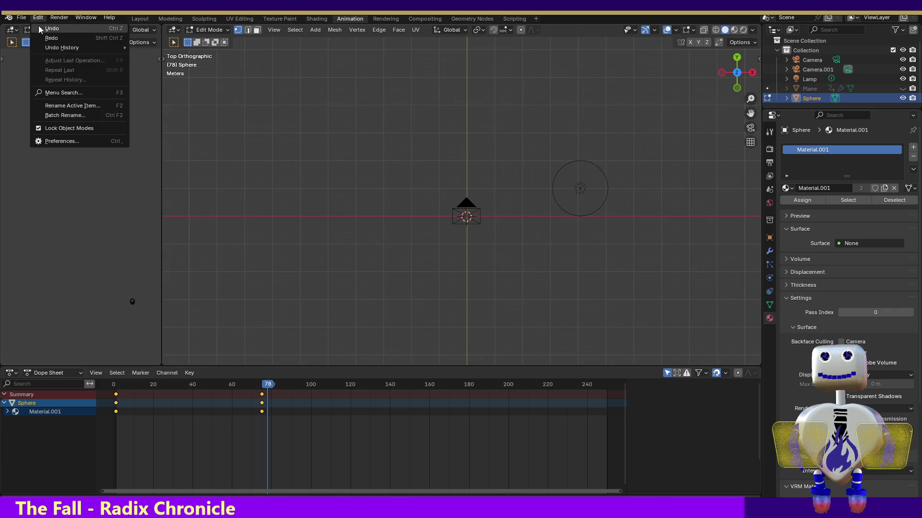
# Browse the Edit menu repeatedly, looking for the Undo command.
pyautogui.click(38, 25)
pyautogui.click(39, 16)
pyautogui.click(43, 28)
pyautogui.click(40, 17)
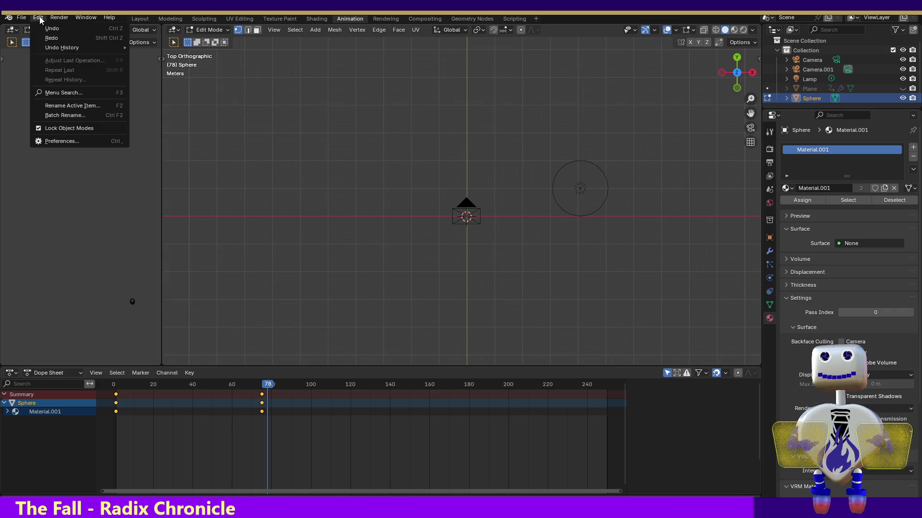
pyautogui.click(42, 27)
pyautogui.click(41, 18)
pyautogui.click(42, 28)
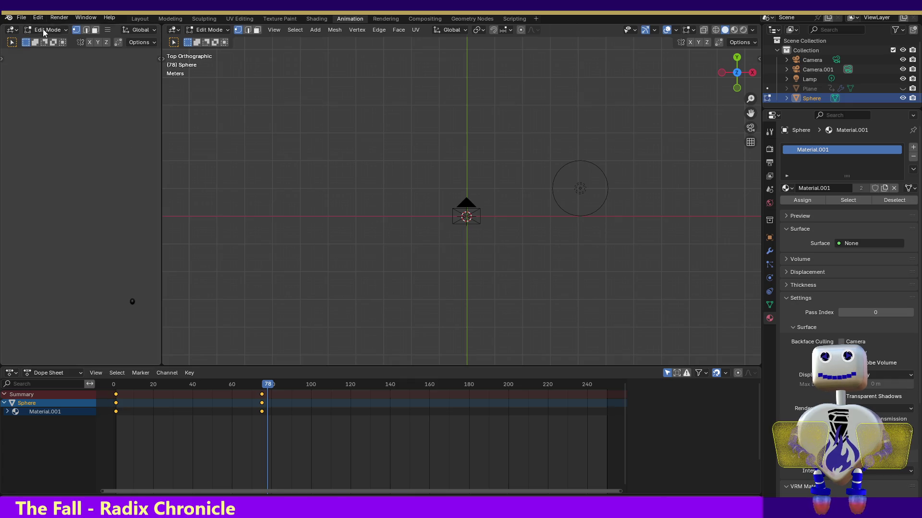
pyautogui.click(37, 18)
pyautogui.click(38, 25)
pyautogui.click(39, 23)
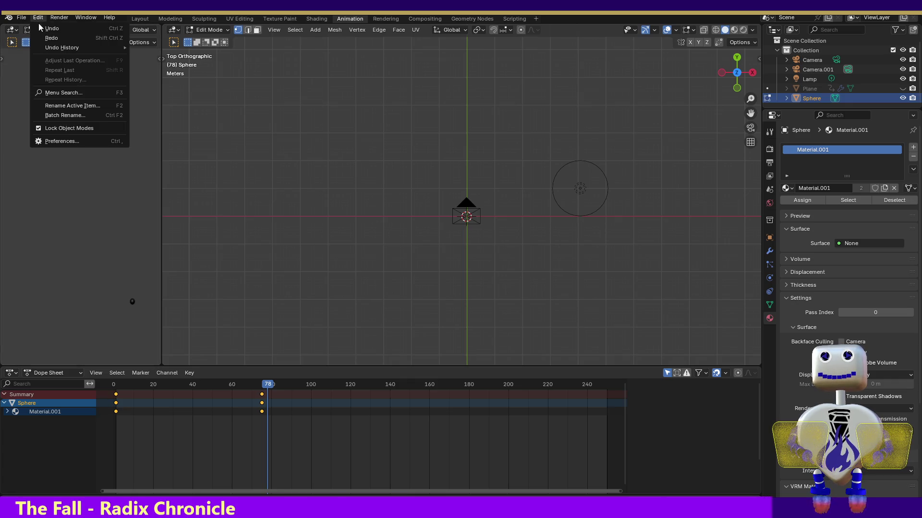
pyautogui.click(39, 26)
# Undo the last action, then show the Plane's particle system settings.
pyautogui.click(38, 19)
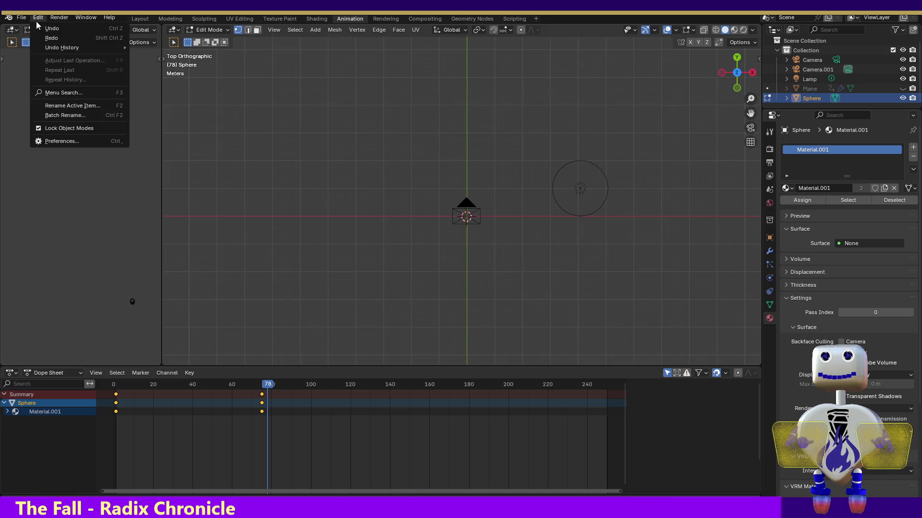
pyautogui.click(41, 27)
pyautogui.click(38, 19)
pyautogui.click(41, 28)
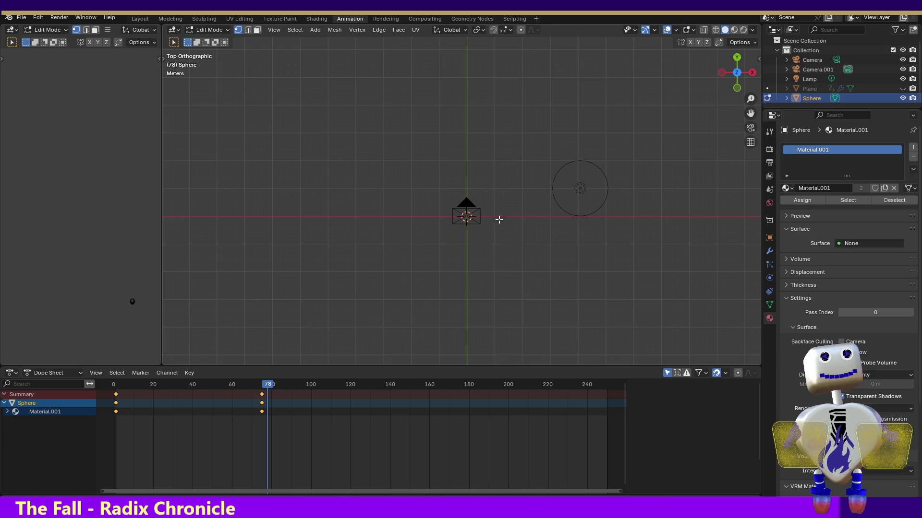
pyautogui.click(770, 265)
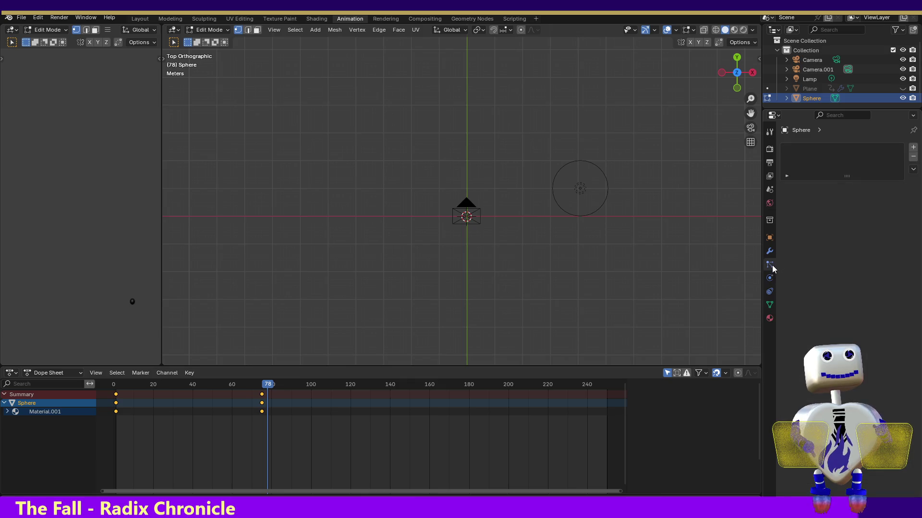
pyautogui.click(802, 89)
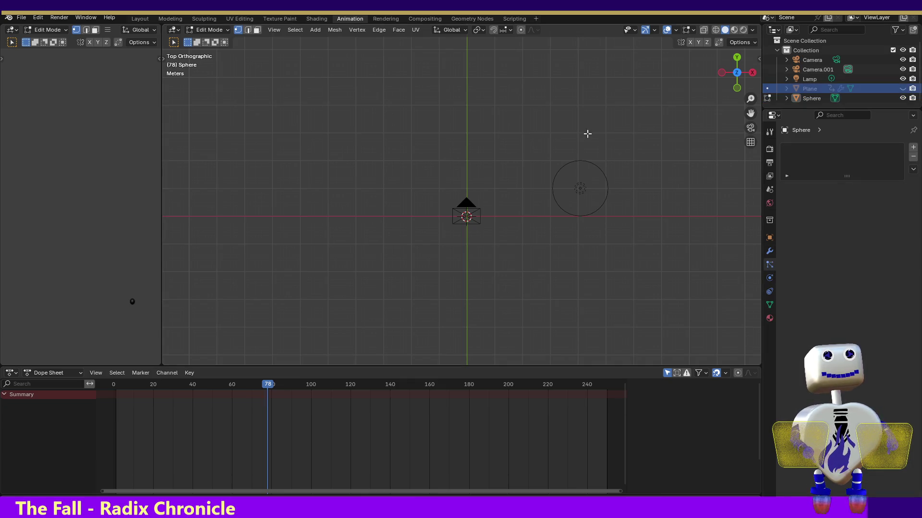
# Check the interaction mode list, select the Plane, and view the scene from the back.
pyautogui.moveTo(434, 200); pyautogui.dragTo(499, 235)
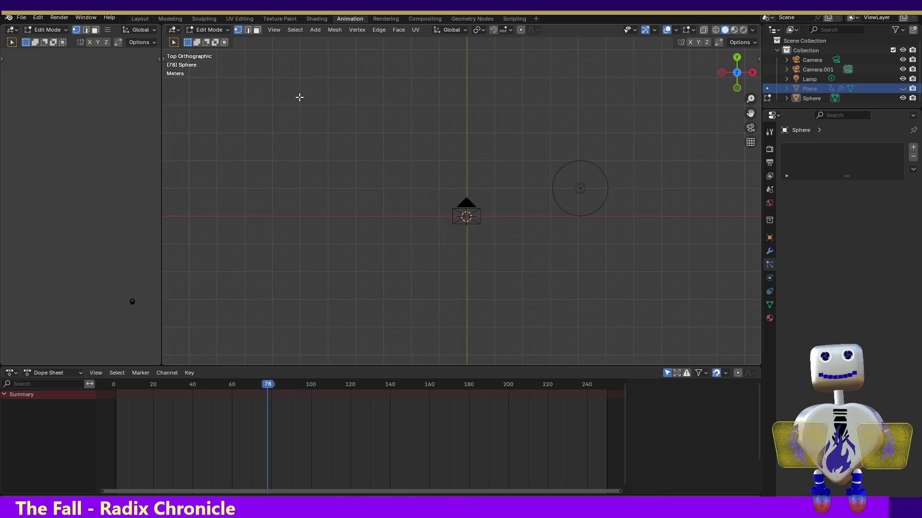
pyautogui.click(48, 30)
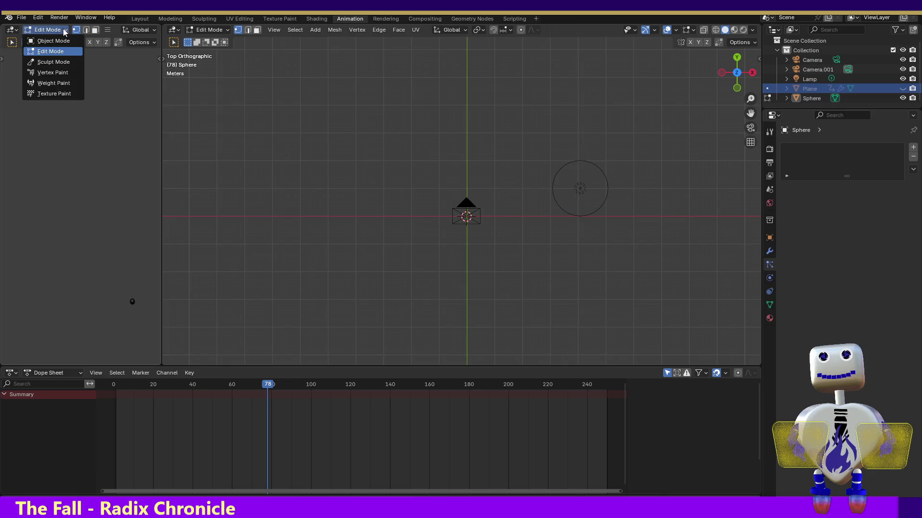
pyautogui.click(368, 147)
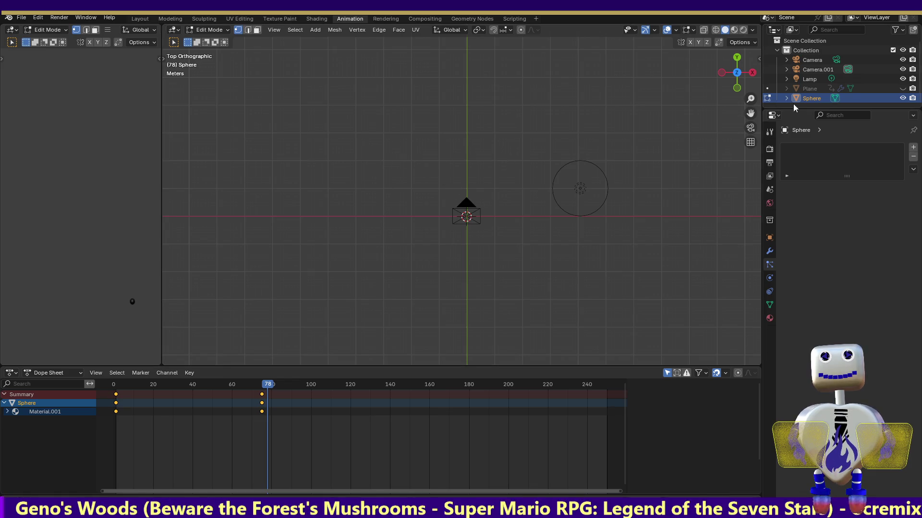
pyautogui.click(816, 90)
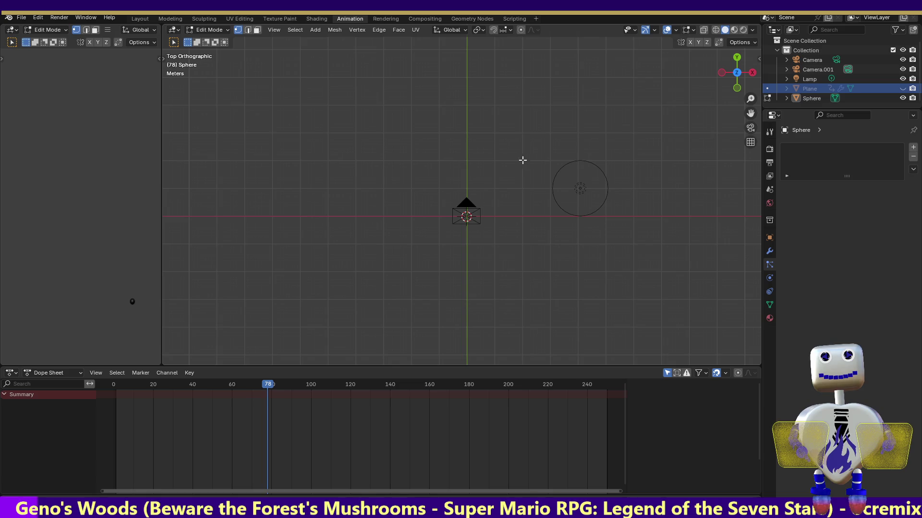
pyautogui.click(737, 58)
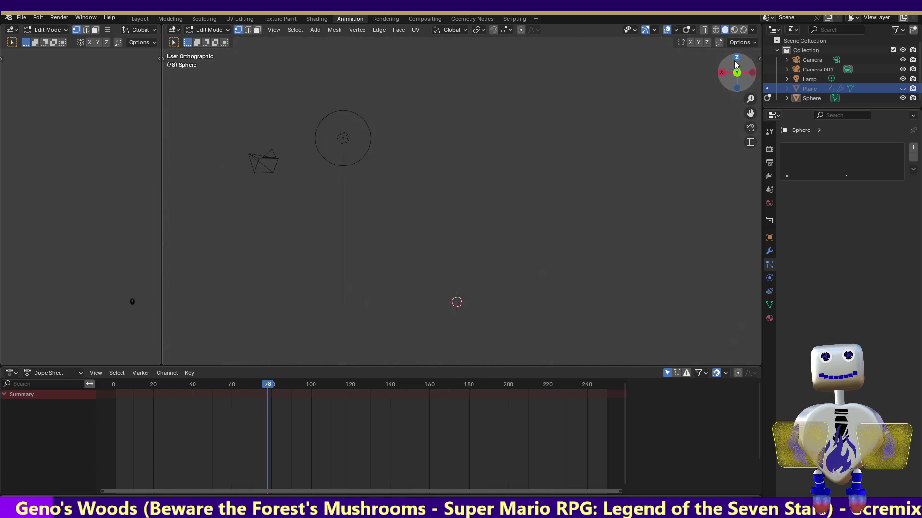
pyautogui.moveTo(427, 278)
pyautogui.mouseDown()
pyautogui.moveTo(505, 331)
pyautogui.moveTo(497, 315)
pyautogui.mouseUp()
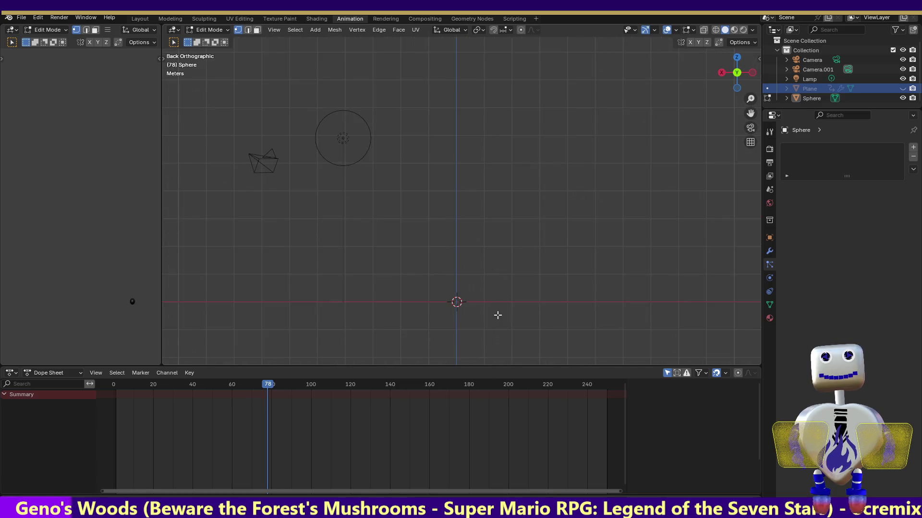
pyautogui.click(49, 37)
pyautogui.click(48, 28)
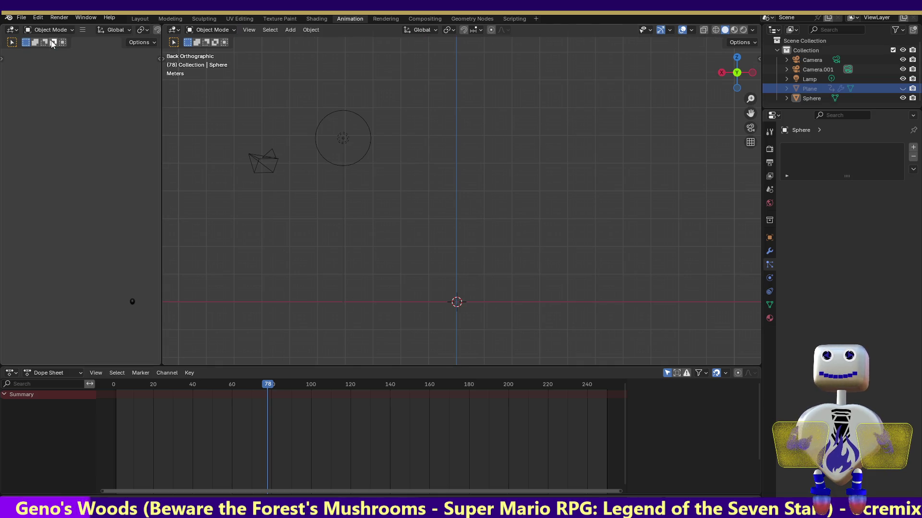
pyautogui.press('Tab')
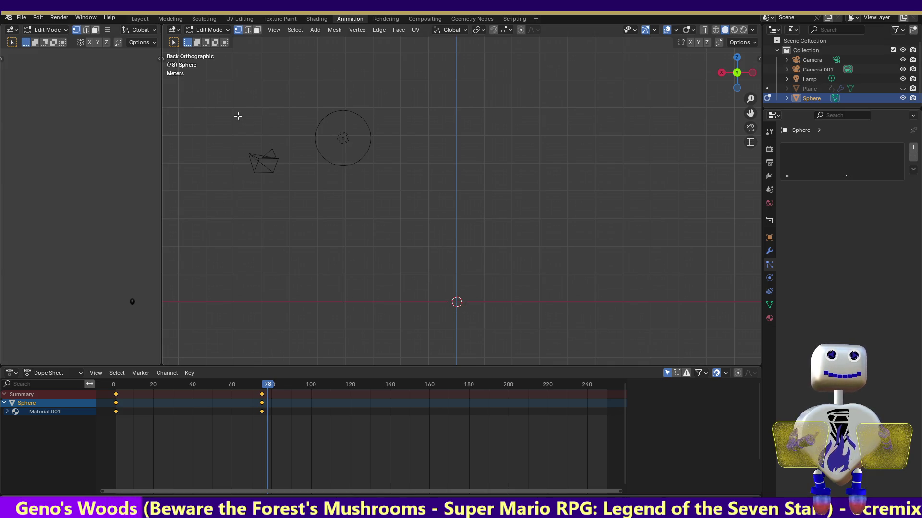
# Return the Sphere to Object Mode, check top and left views, and reselect the Plane.
pyautogui.click(31, 18)
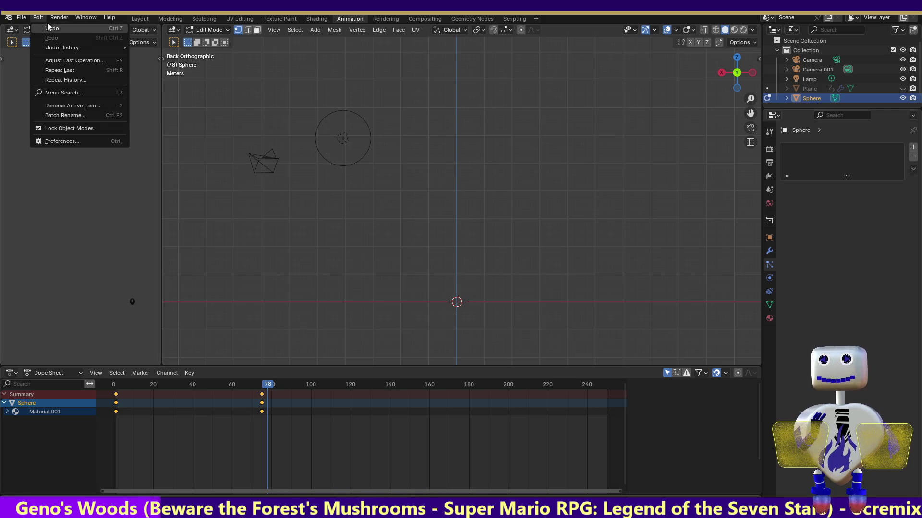
pyautogui.press('Escape')
pyautogui.click(38, 30)
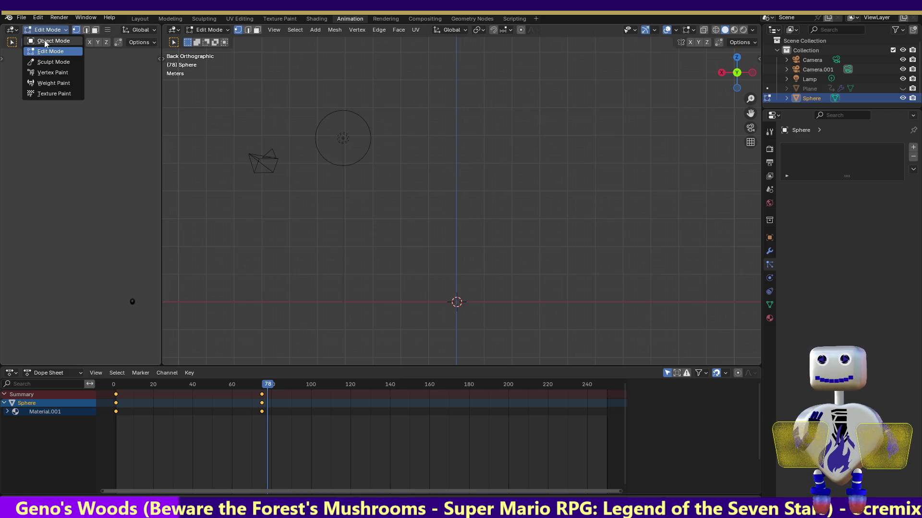
pyautogui.click(43, 30)
pyautogui.moveTo(402, 288); pyautogui.dragTo(560, 345)
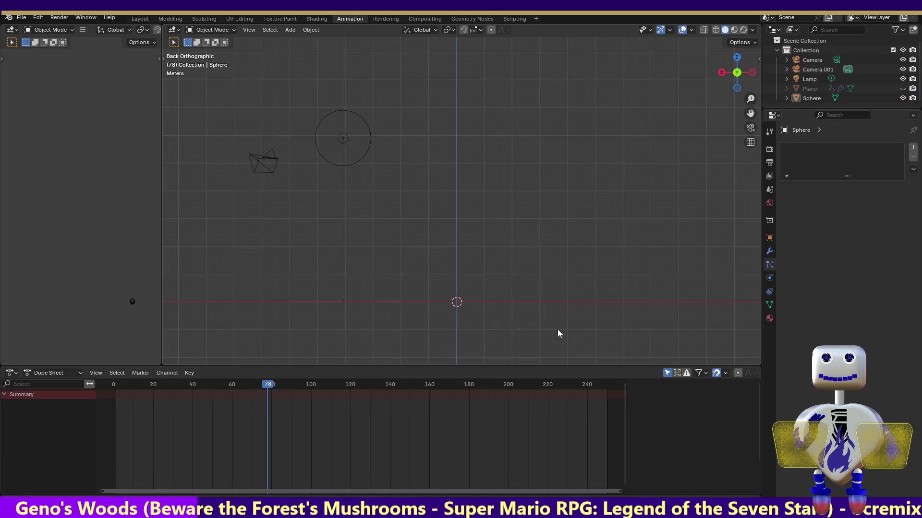
pyautogui.moveTo(435, 278); pyautogui.dragTo(485, 311)
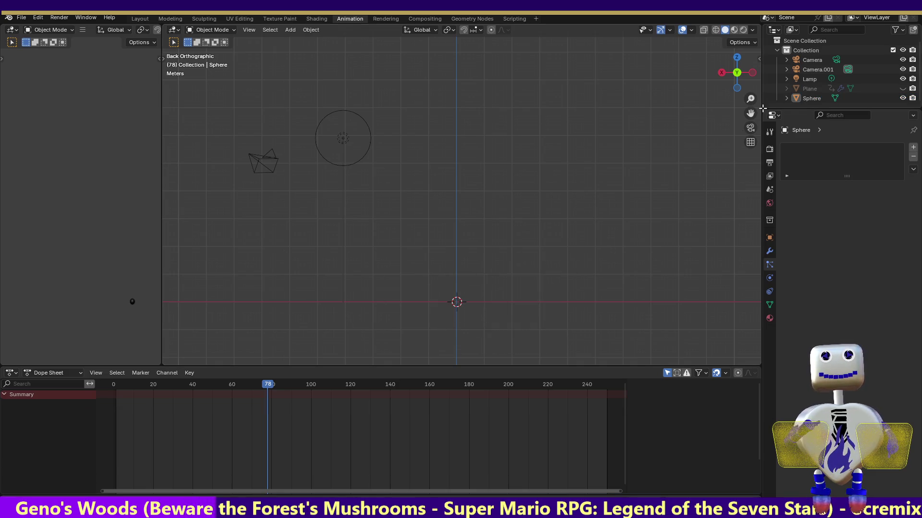
pyautogui.click(740, 60)
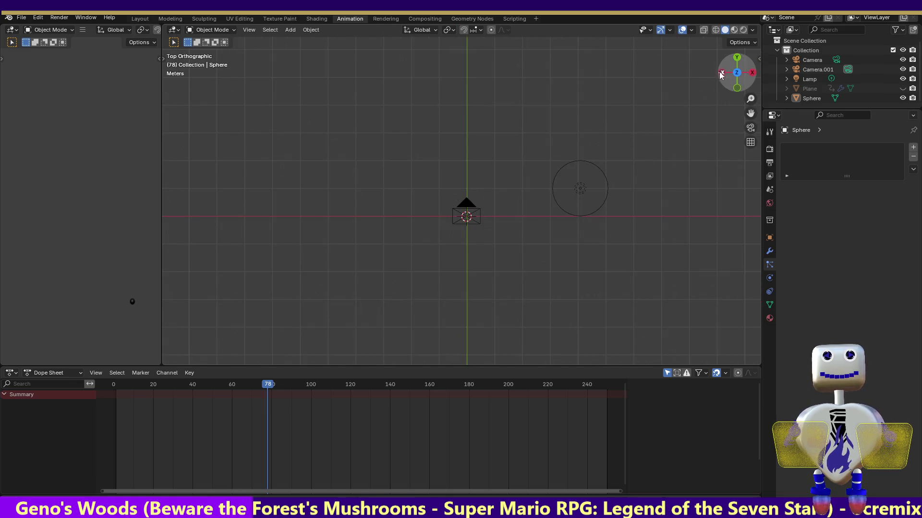
pyautogui.click(720, 72)
pyautogui.moveTo(459, 281); pyautogui.dragTo(518, 324)
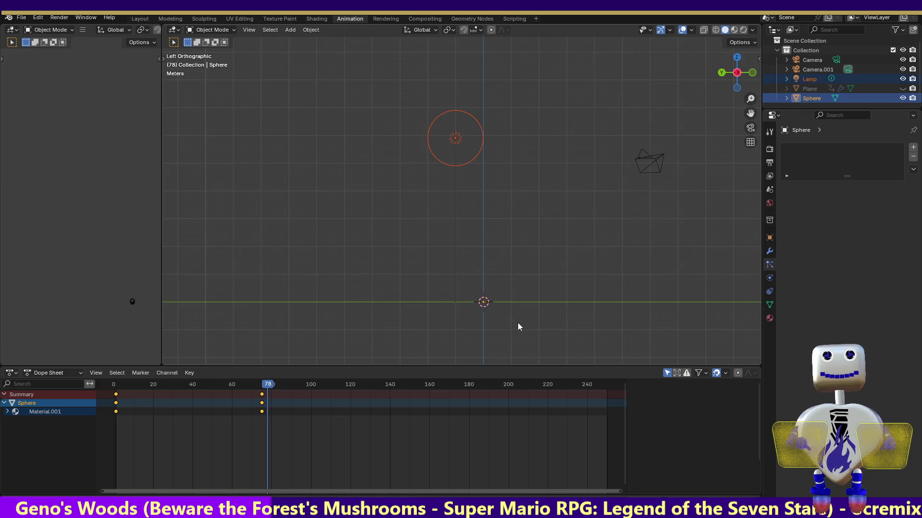
pyautogui.moveTo(525, 287); pyautogui.dragTo(475, 316)
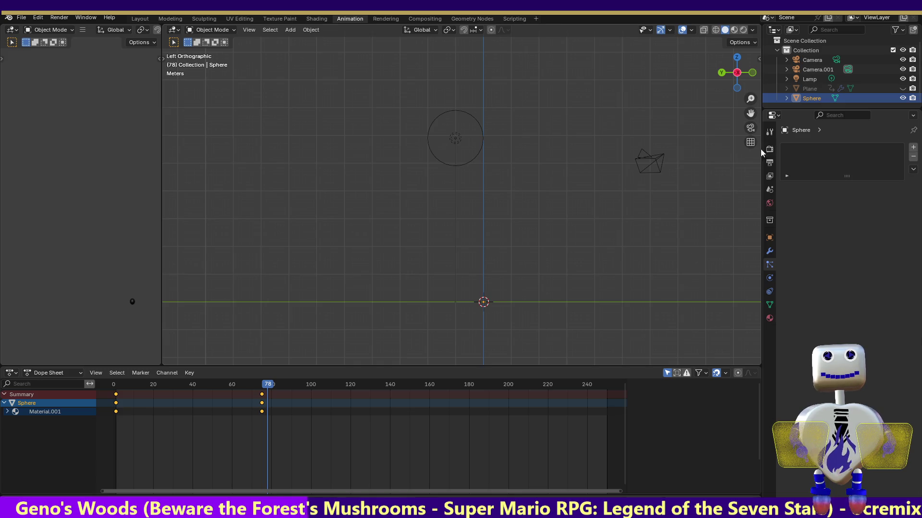
pyautogui.click(816, 89)
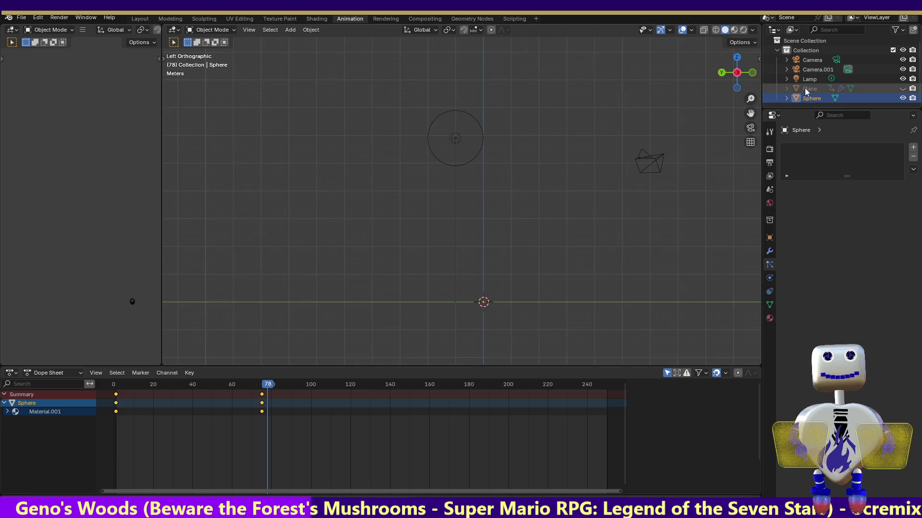
# Unhide the particle Plane, render a test image, and step back to an earlier frame.
pyautogui.click(902, 88)
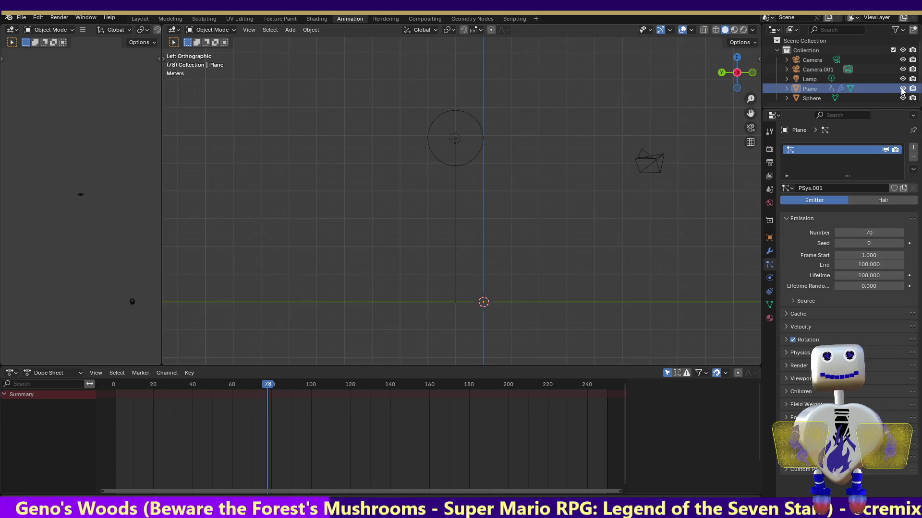
pyautogui.click(65, 20)
pyautogui.click(70, 31)
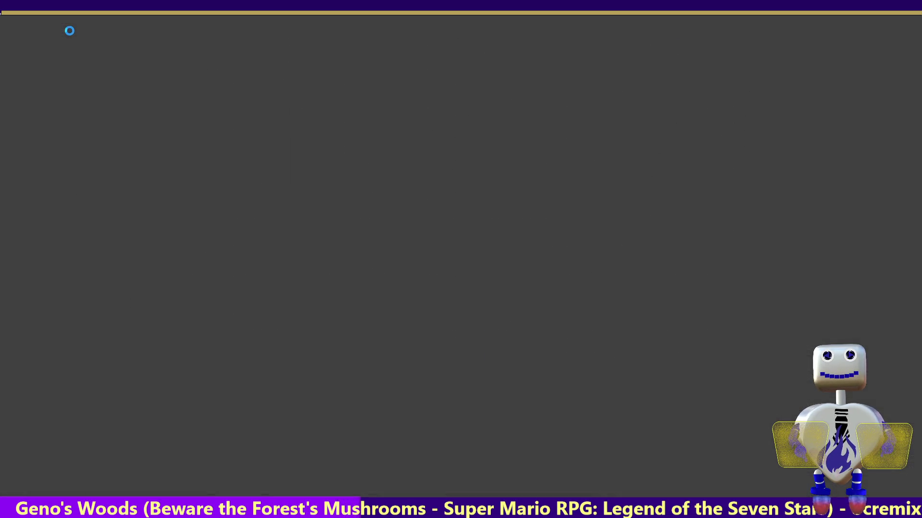
pyautogui.press('Escape')
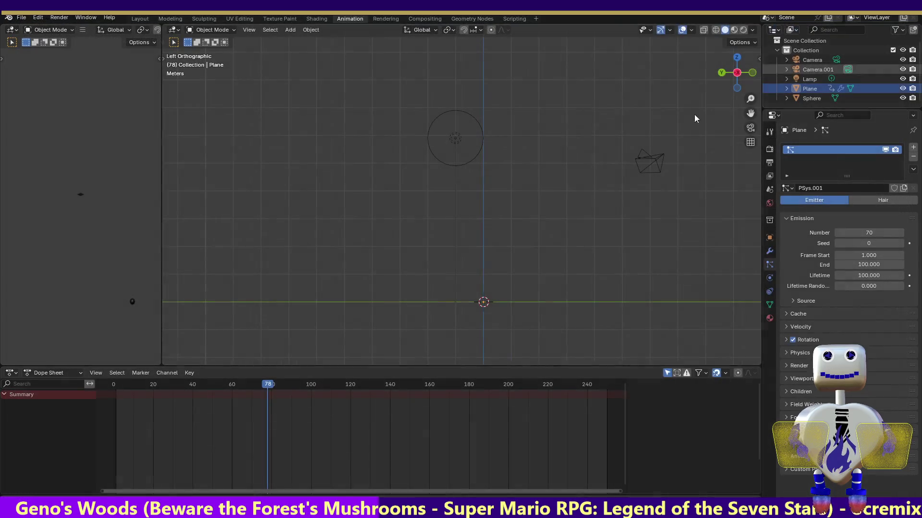
pyautogui.moveTo(260, 387)
pyautogui.mouseDown()
pyautogui.moveTo(180, 387)
pyautogui.moveTo(241, 395)
pyautogui.mouseUp()
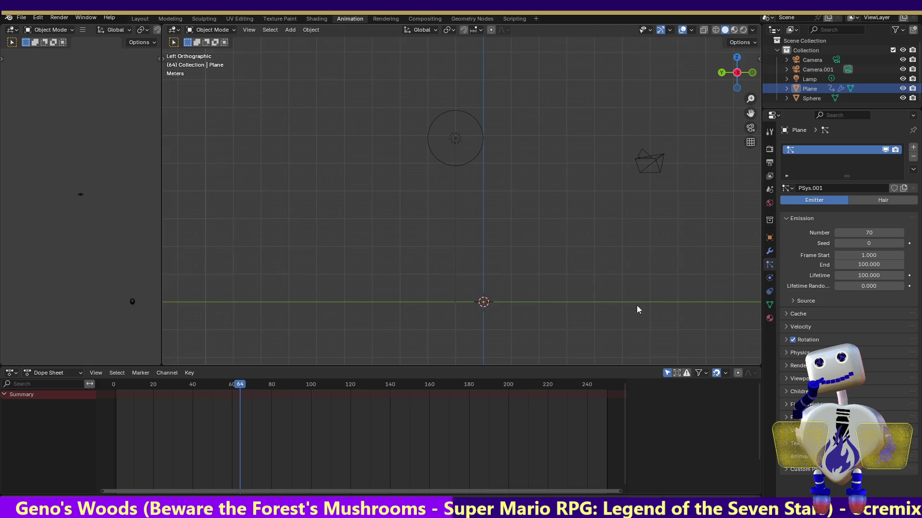
# Expand the Plane's particle emission Source panel and adjust its options.
pyautogui.click(769, 292)
pyautogui.click(770, 264)
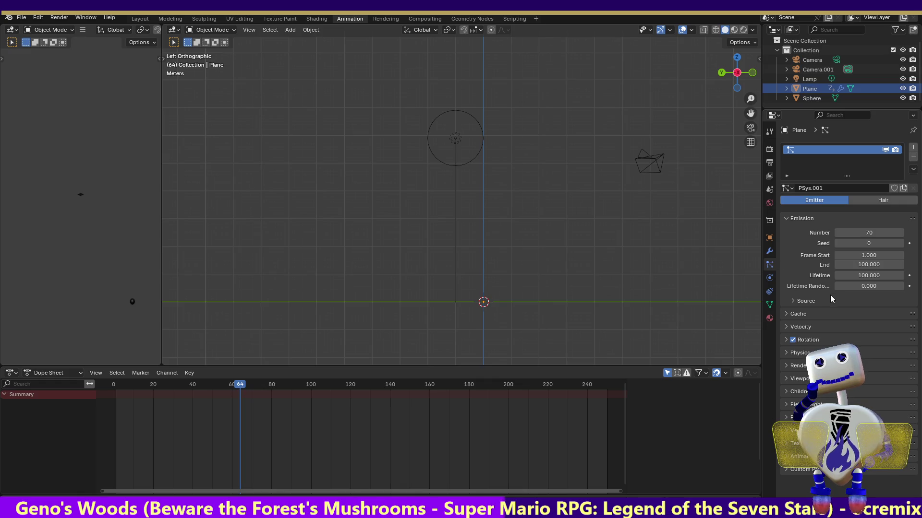
pyautogui.click(798, 302)
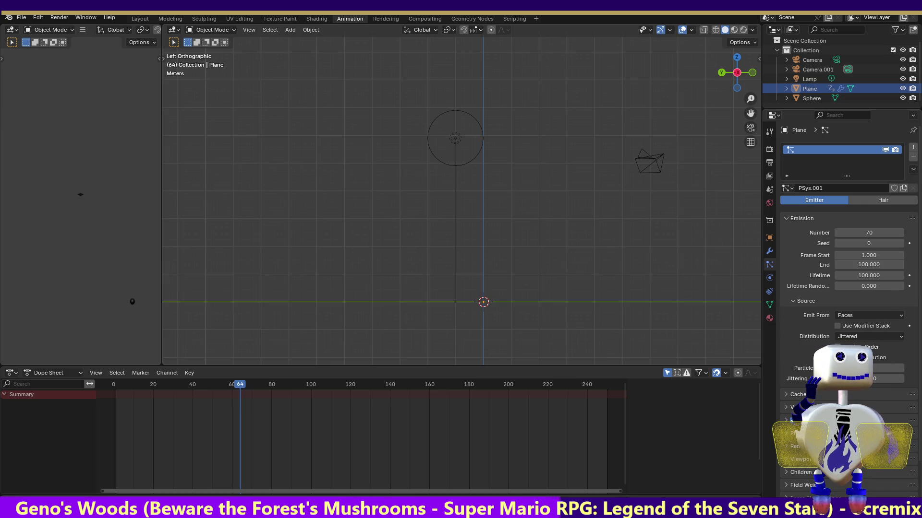
pyautogui.scroll(-1, 882, 304)
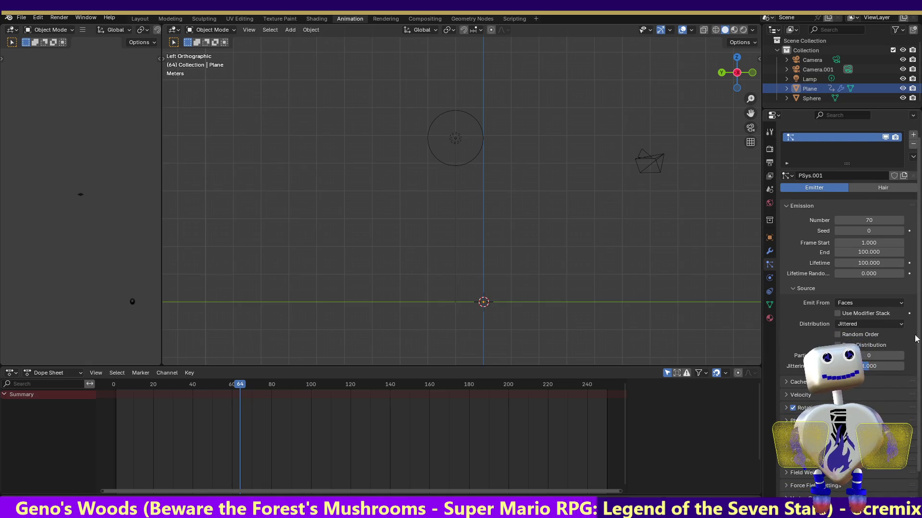
pyautogui.click(890, 307)
pyautogui.click(890, 314)
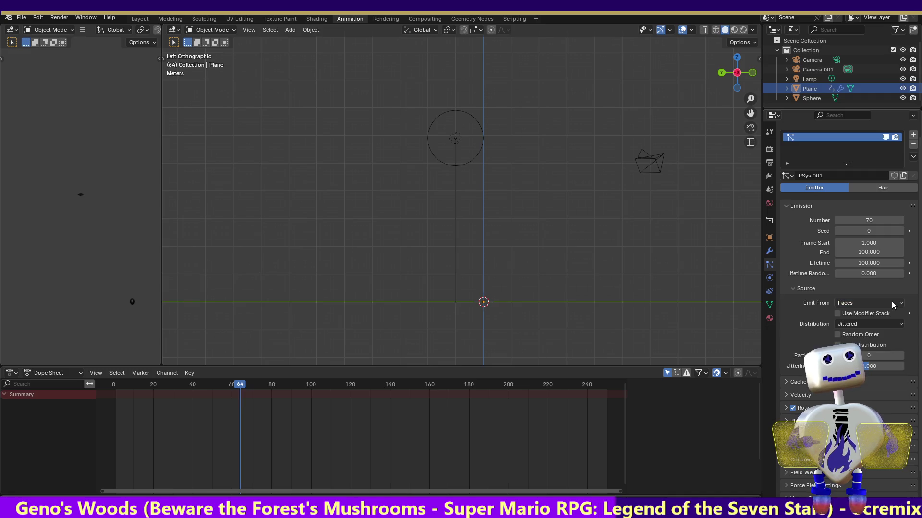
pyautogui.click(895, 330)
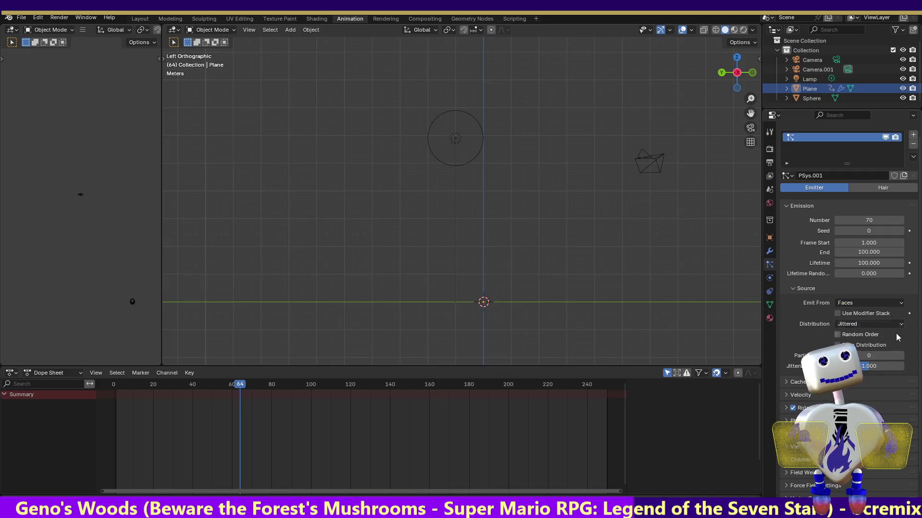
pyautogui.scroll(-2, 905, 302)
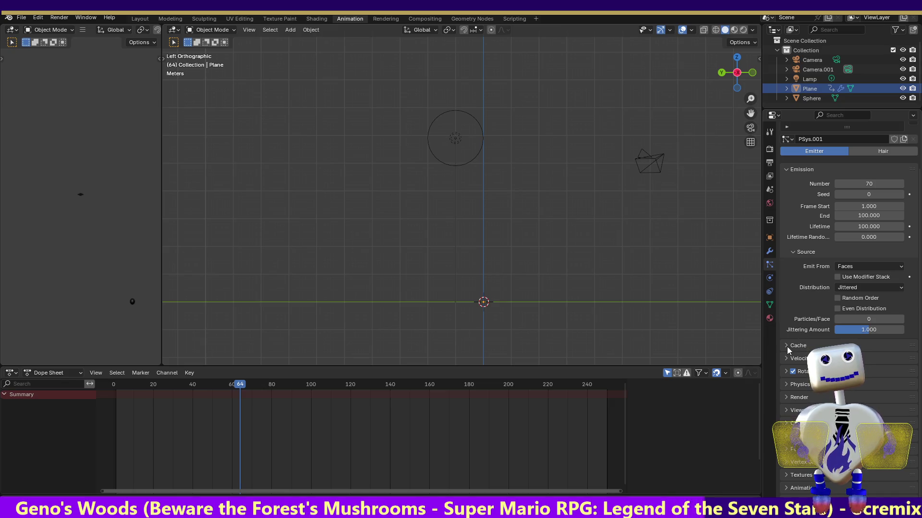
# In the particle Render panel, set Instance Object to Plane, then undo back to Sphere.
pyautogui.click(785, 394)
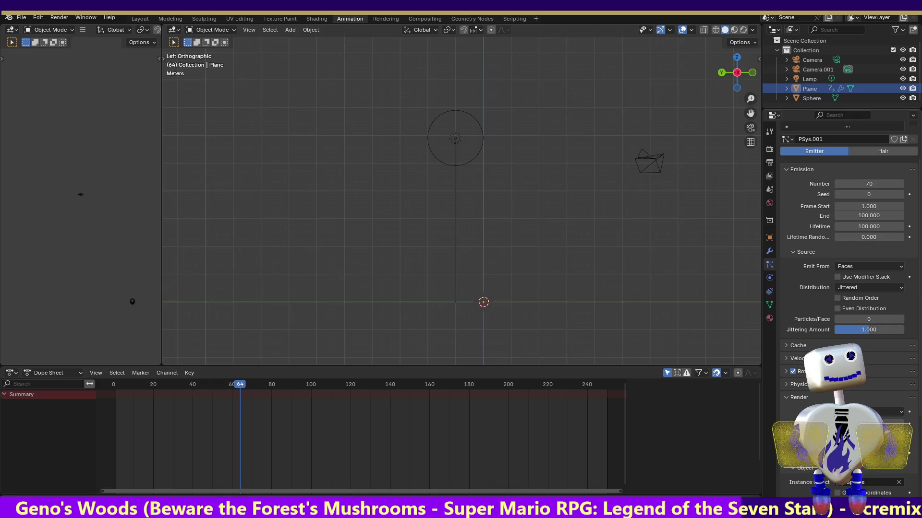
pyautogui.click(886, 482)
pyautogui.click(864, 410)
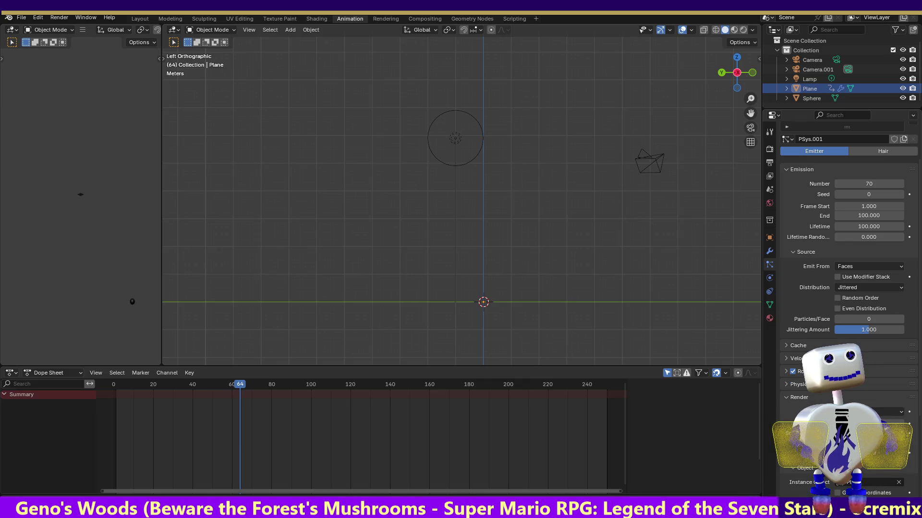
pyautogui.hotkey('ctrl', 'z')
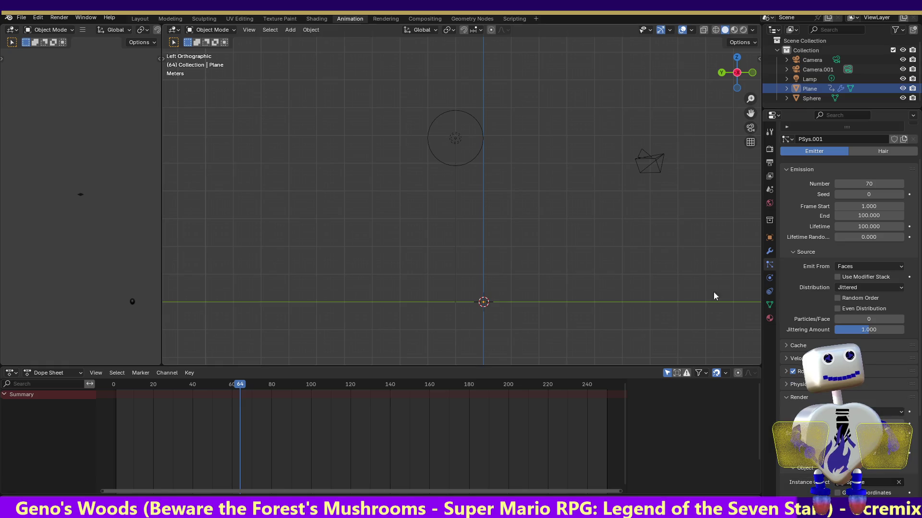
# Render a test image of frame 64, then move to frame 71.
pyautogui.click(59, 17)
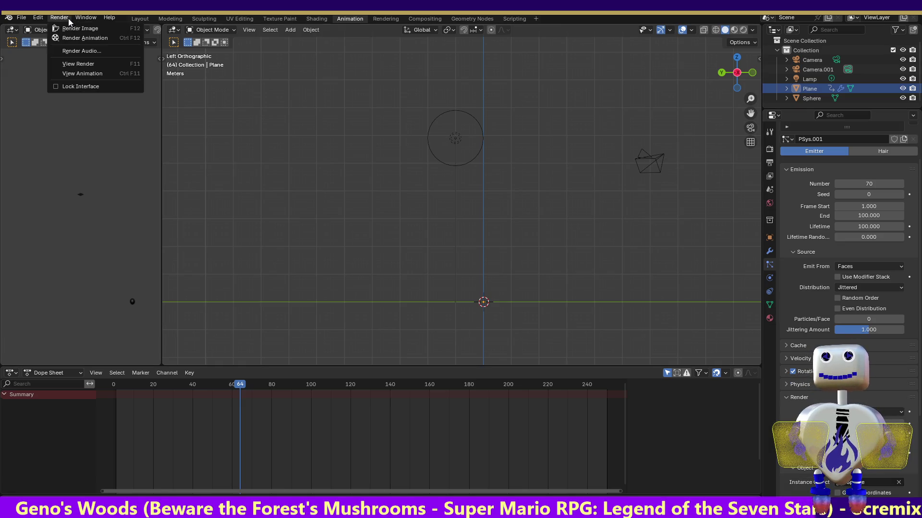
pyautogui.click(80, 29)
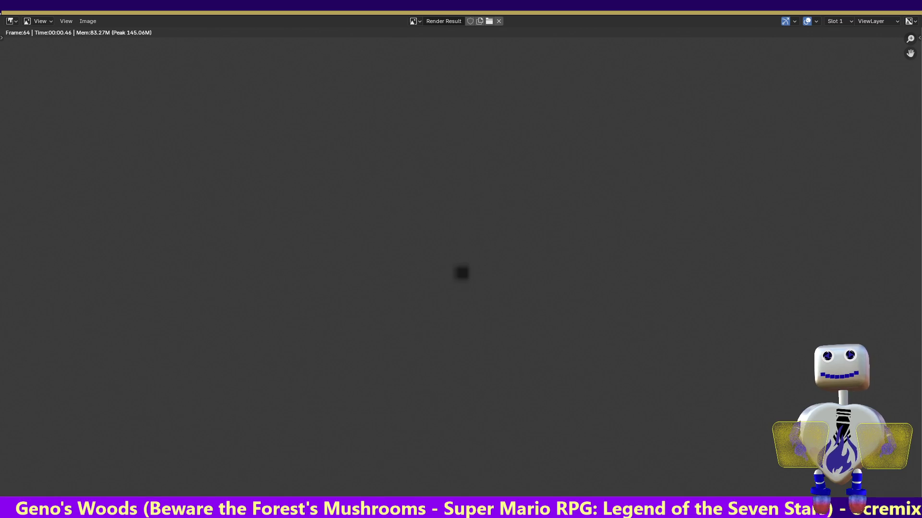
pyautogui.press('Escape')
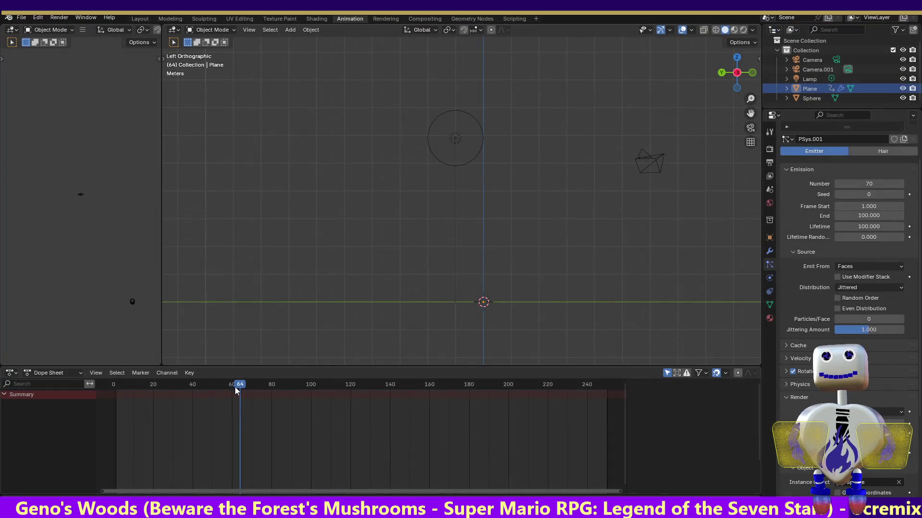
pyautogui.moveTo(237, 387)
pyautogui.mouseDown()
pyautogui.moveTo(178, 385)
pyautogui.moveTo(253, 385)
pyautogui.mouseUp()
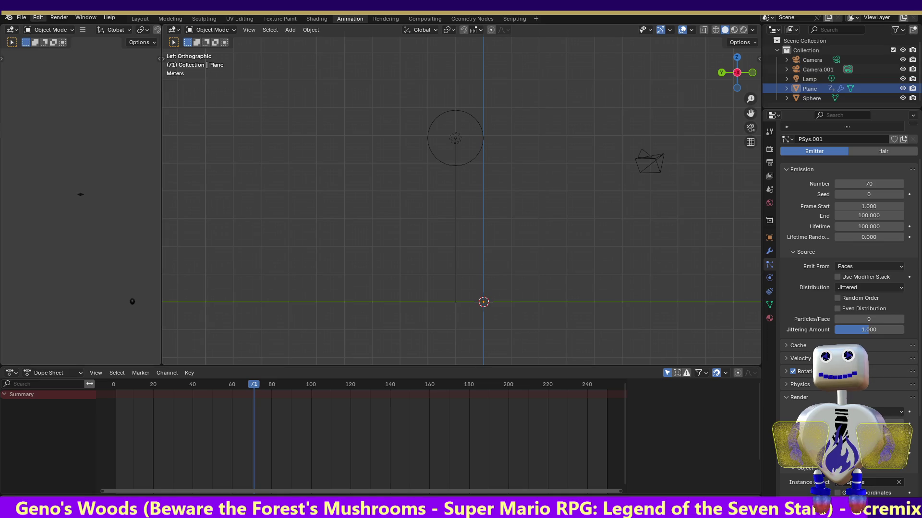
pyautogui.click(21, 18)
pyautogui.click(37, 17)
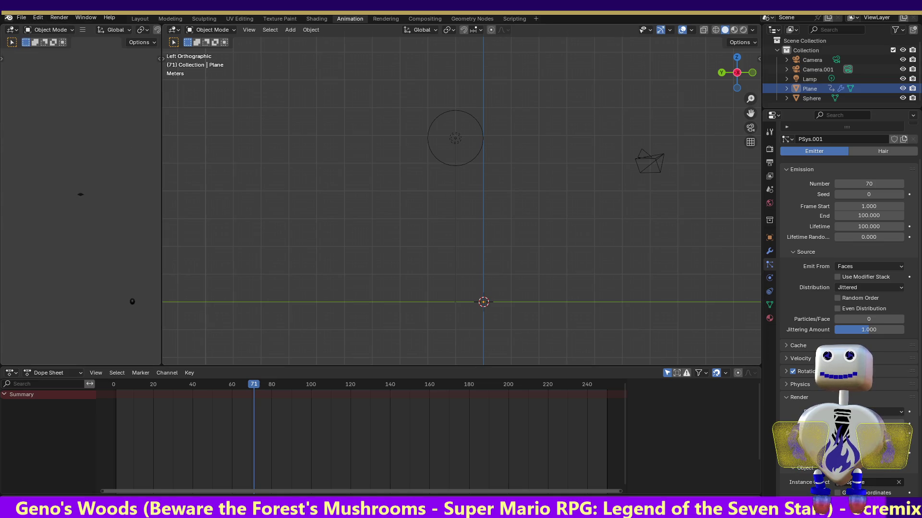
pyautogui.click(27, 18)
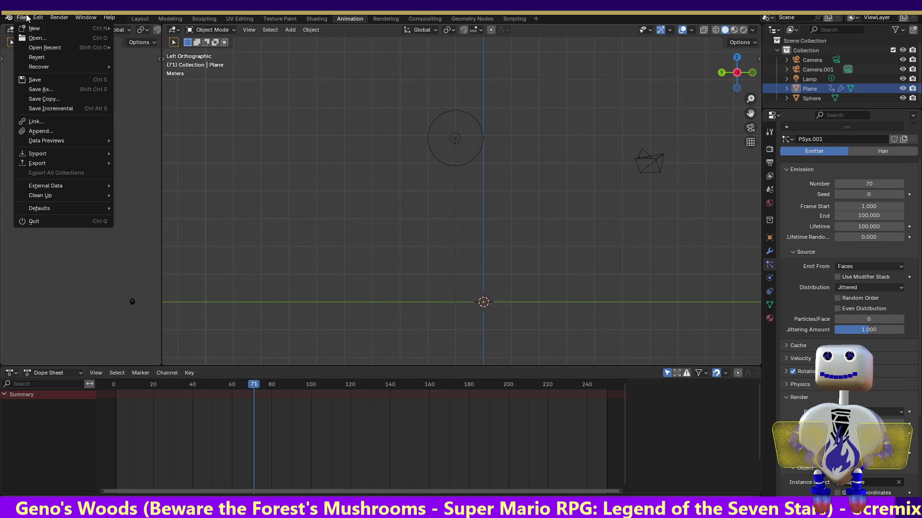
# Revert to the saved file, advance the particle animation to frame 11, and enter Modeling.
pyautogui.click(37, 58)
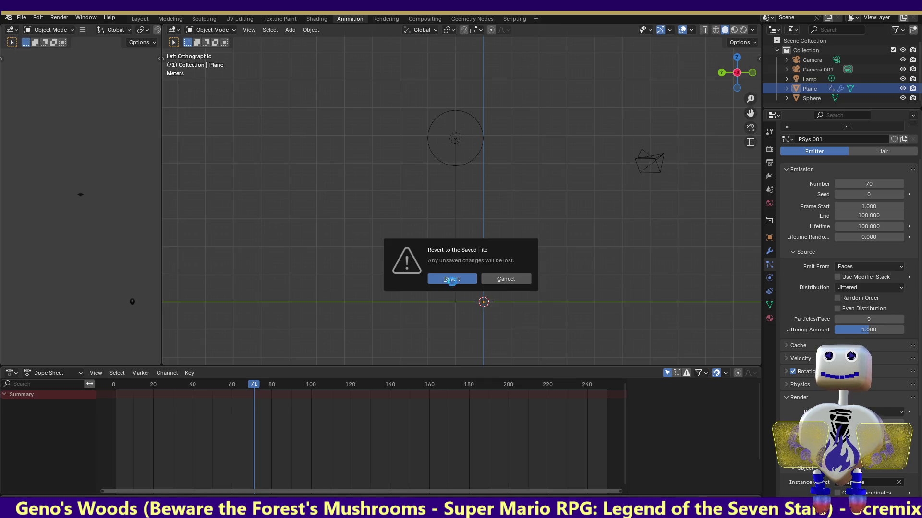
pyautogui.click(443, 277)
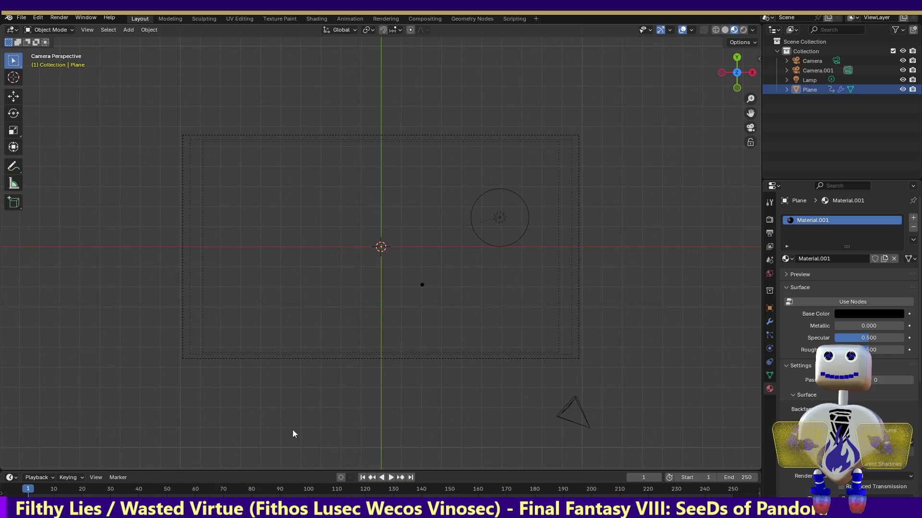
pyautogui.press('space')
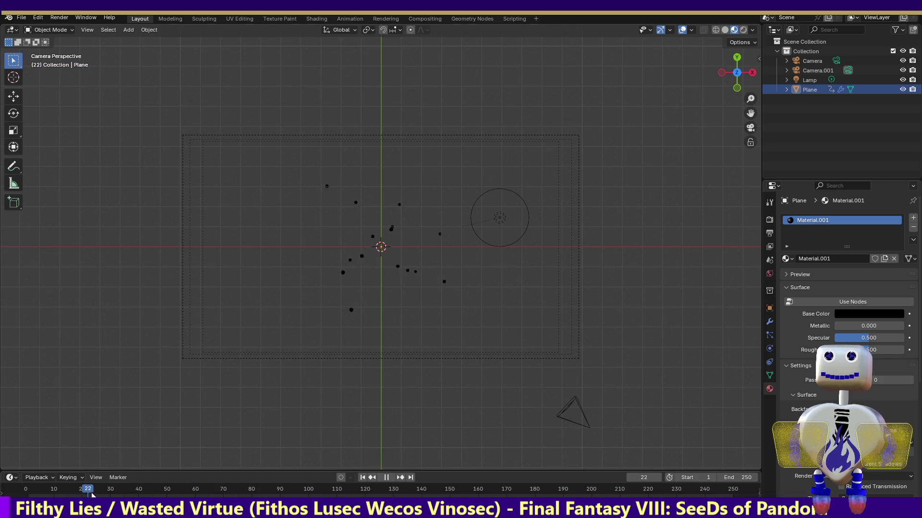
pyautogui.moveTo(173, 496)
pyautogui.mouseDown()
pyautogui.moveTo(331, 492)
pyautogui.moveTo(200, 486)
pyautogui.moveTo(56, 457)
pyautogui.mouseUp()
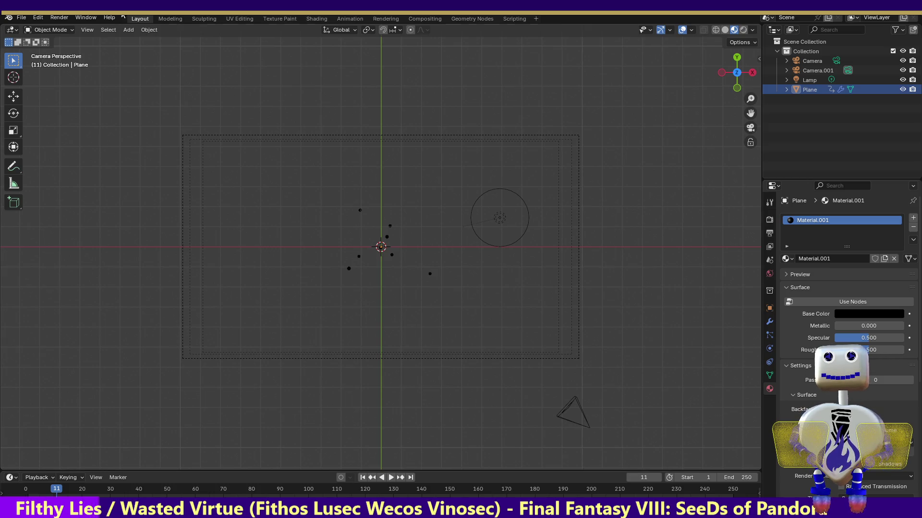
pyautogui.click(174, 19)
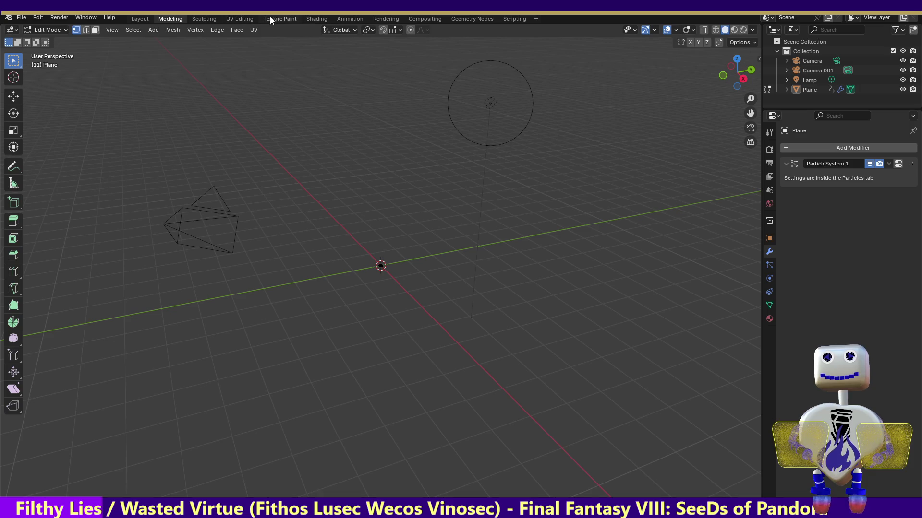
# Open the Shading workspace with its file browser collapsed, then return to Blender from the web browser.
pyautogui.click(310, 18)
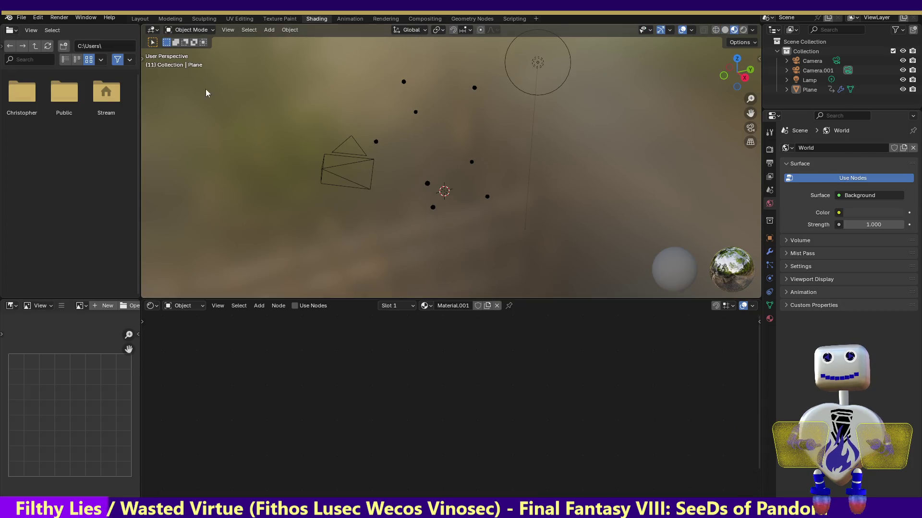
pyautogui.moveTo(140, 144); pyautogui.dragTo(7, 202)
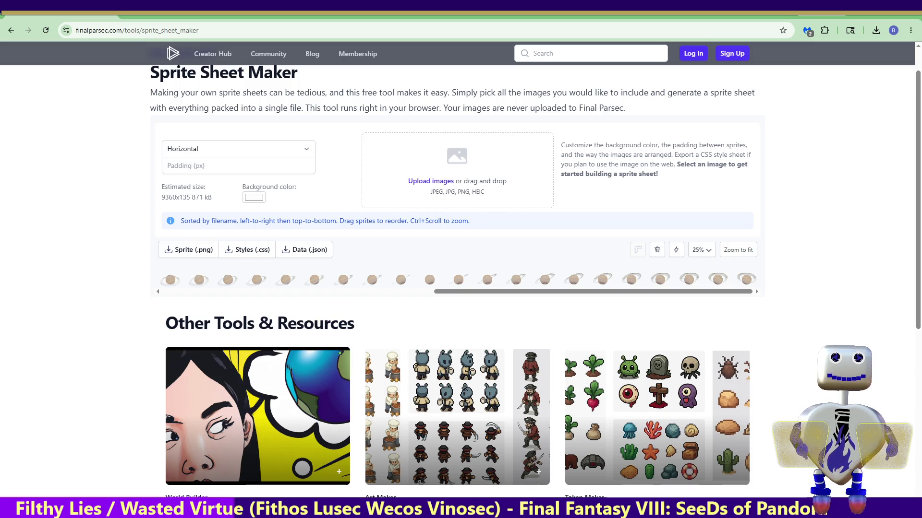
pyautogui.hotkey('alt', 'Tab')
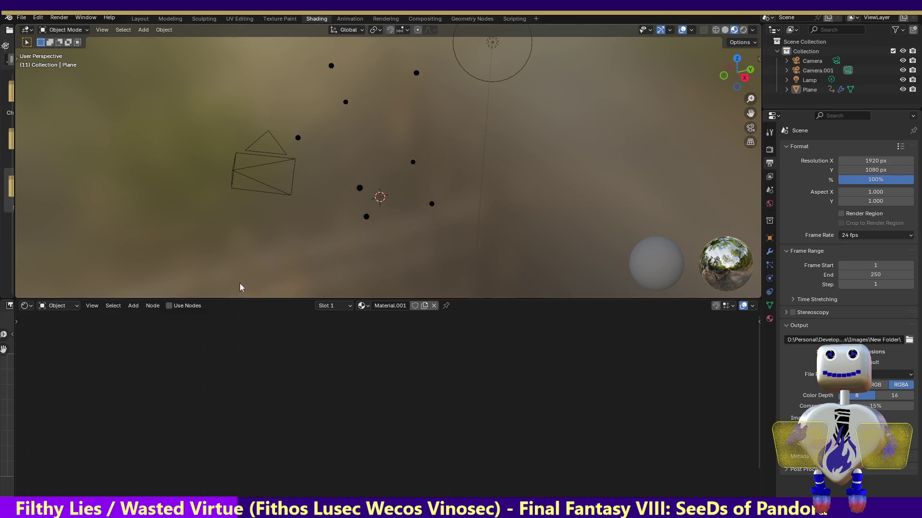
# View the scene from the top, enter Modeling, and set the Plane back to Object Mode.
pyautogui.click(738, 59)
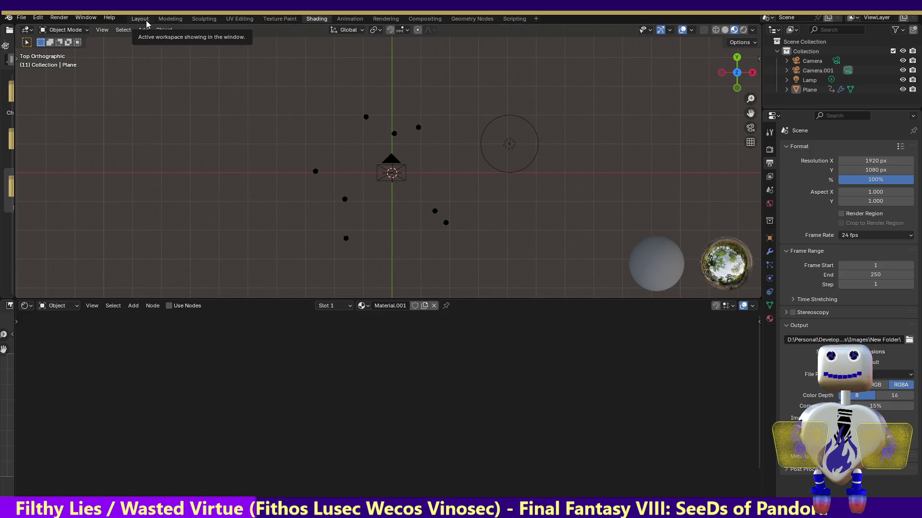
pyautogui.click(171, 20)
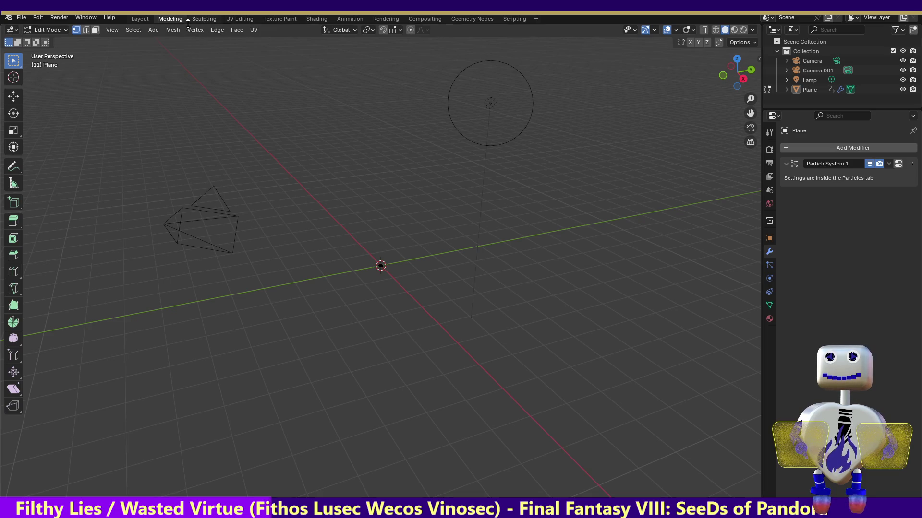
pyautogui.click(154, 30)
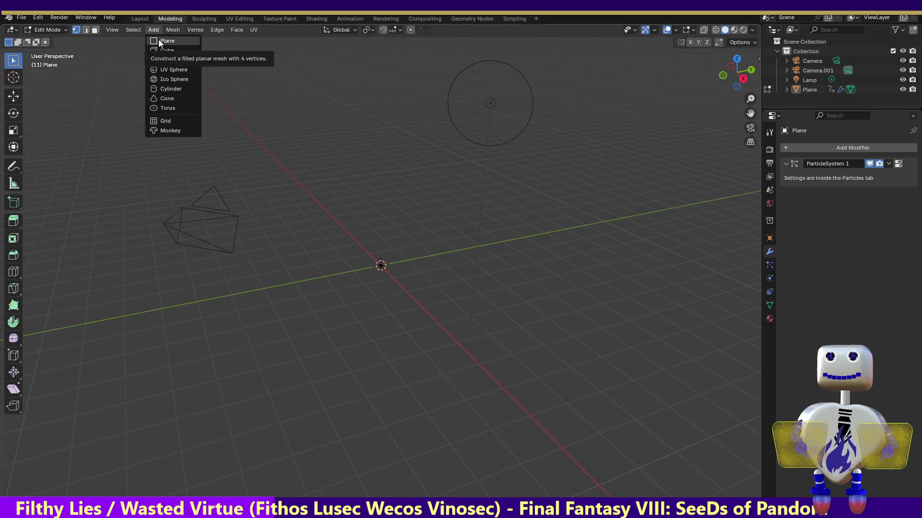
pyautogui.click(153, 30)
pyautogui.click(48, 32)
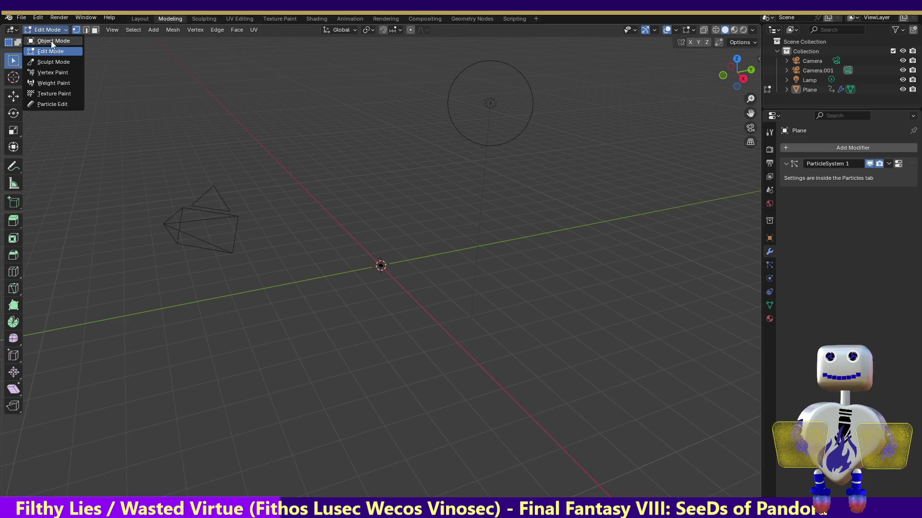
pyautogui.click(53, 42)
pyautogui.click(128, 30)
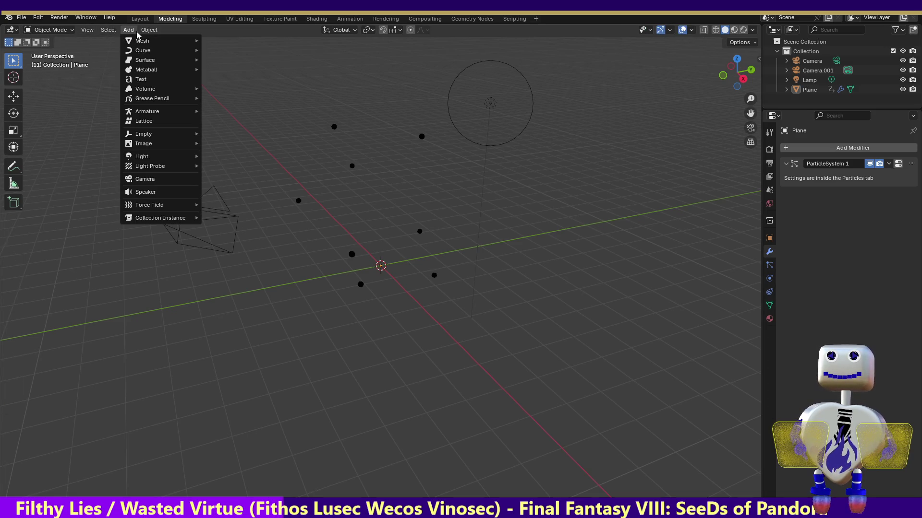
# Add a UV Sphere at the scene origin, discarding an accidentally added Sun light.
pyautogui.moveTo(158, 156)
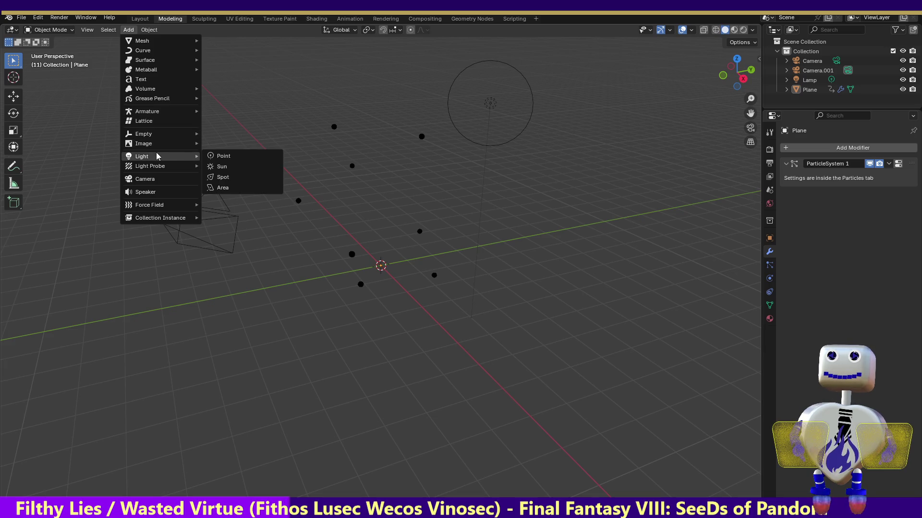
pyautogui.click(218, 168)
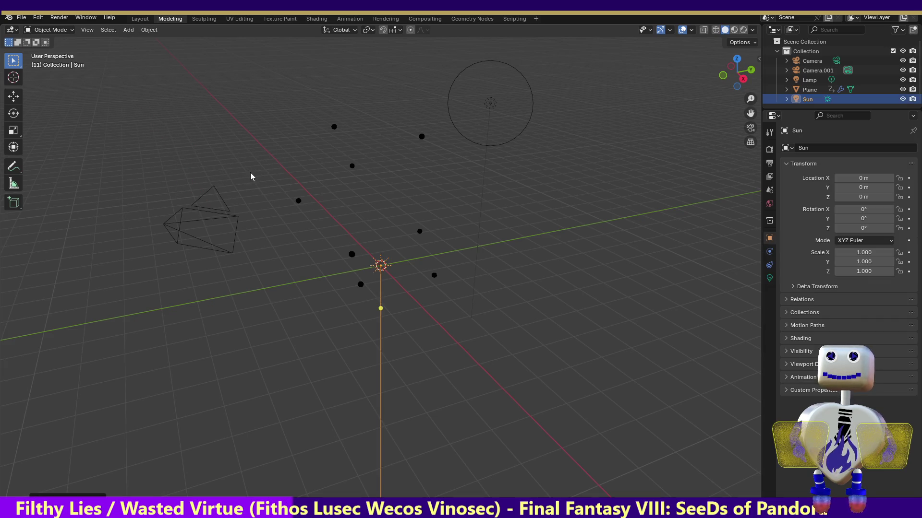
pyautogui.hotkey('ctrl', 'z')
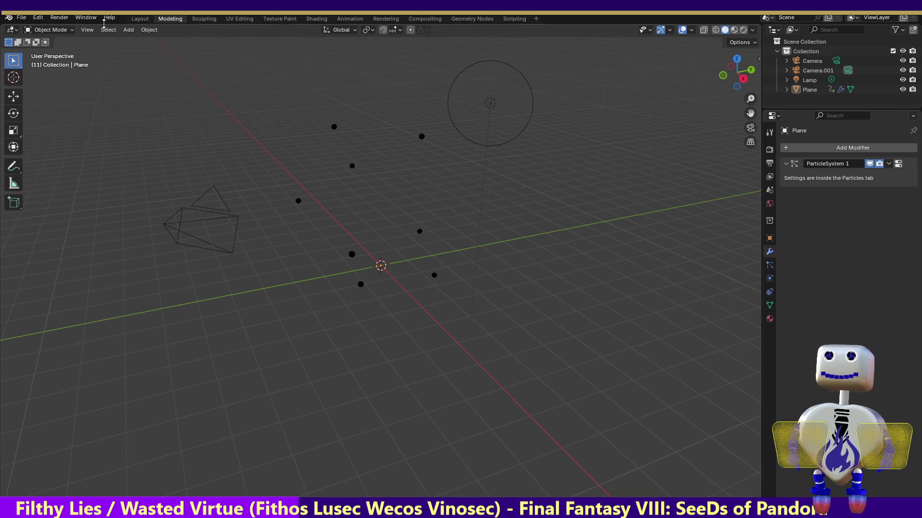
pyautogui.click(127, 30)
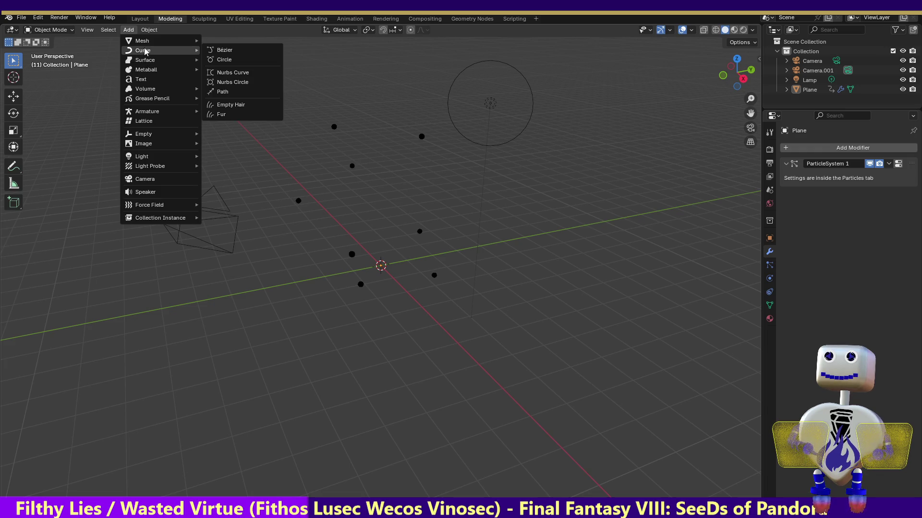
pyautogui.moveTo(144, 45)
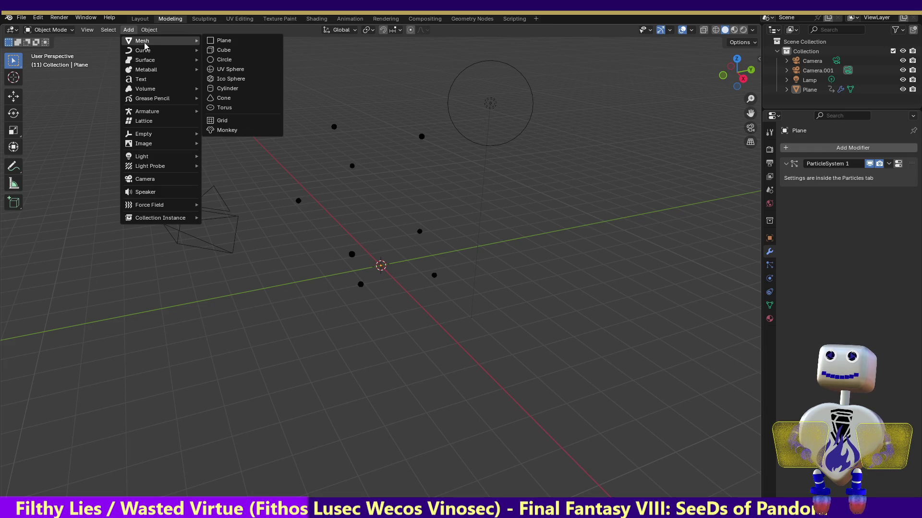
pyautogui.click(228, 70)
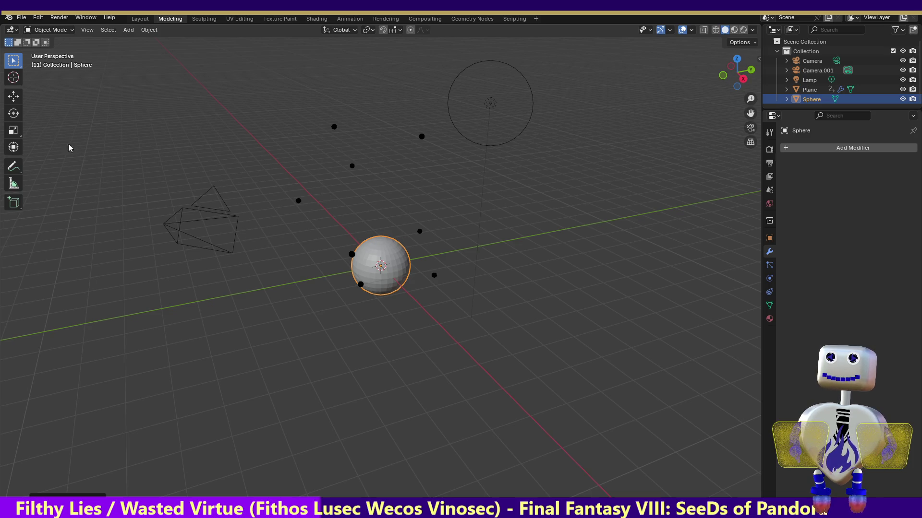
# Move the sphere away from the particle plane toward the lower left.
pyautogui.click(14, 97)
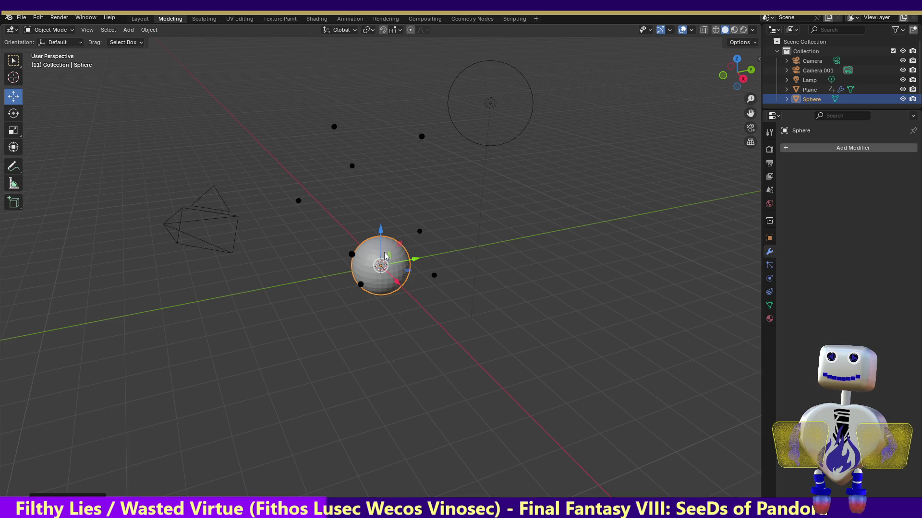
pyautogui.moveTo(384, 256)
pyautogui.mouseDown()
pyautogui.moveTo(164, 432)
pyautogui.moveTo(155, 462)
pyautogui.mouseUp()
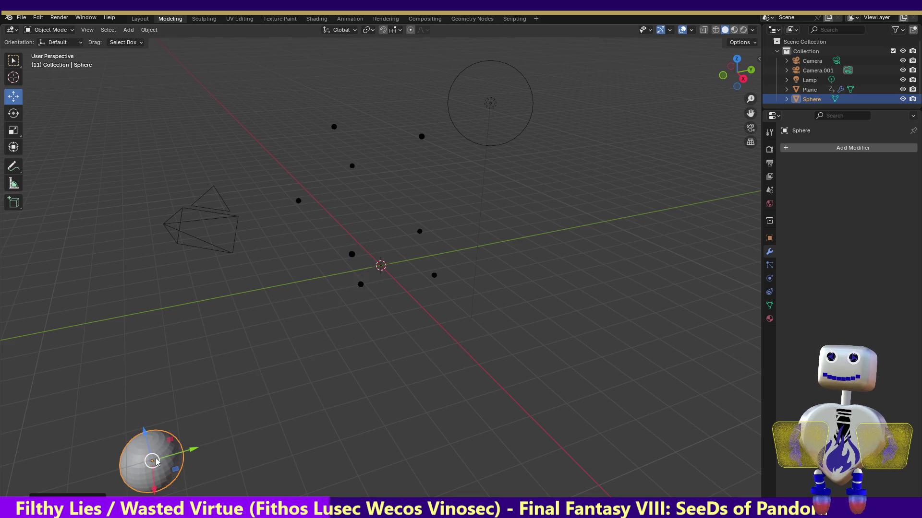
pyautogui.click(718, 83)
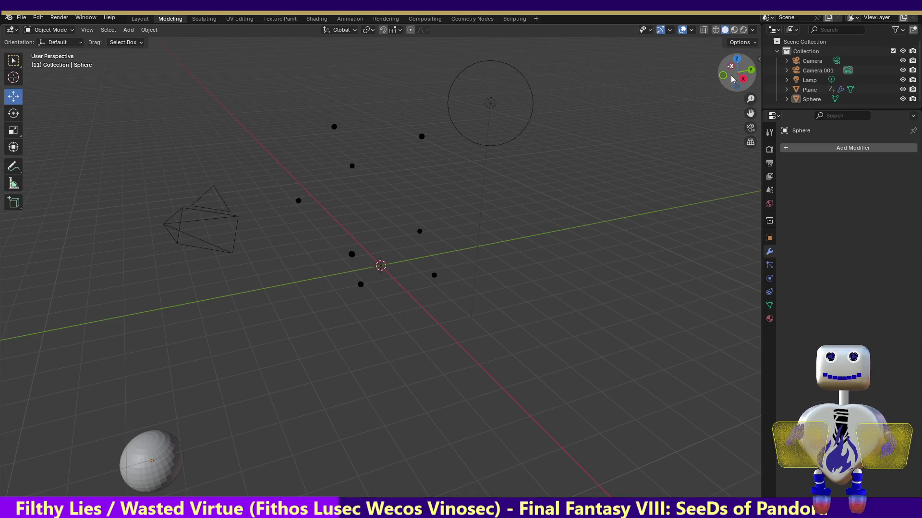
pyautogui.click(731, 67)
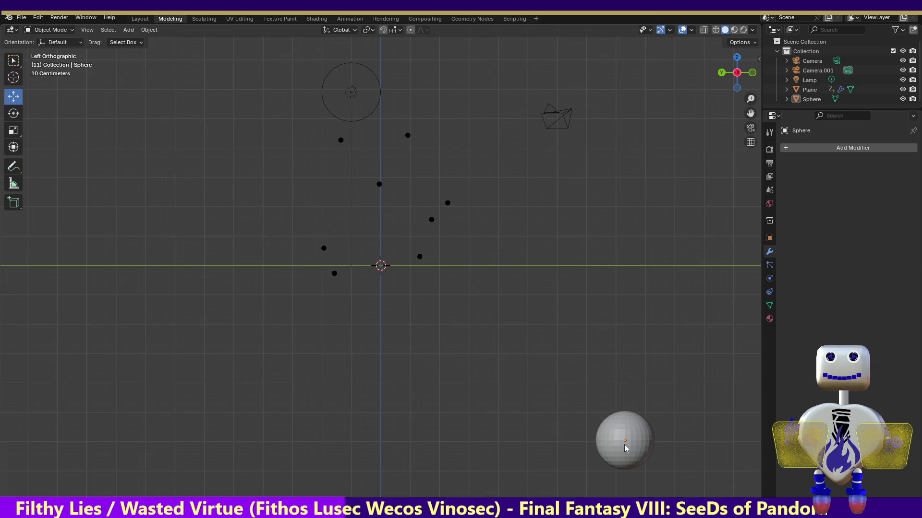
# In Left Orthographic view, scale the sphere down to about 0.1317.
pyautogui.click(17, 131)
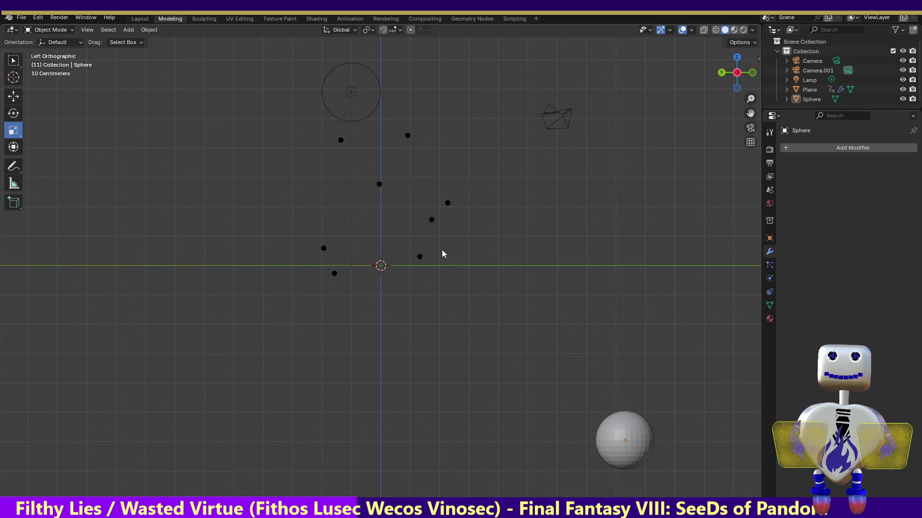
pyautogui.click(810, 99)
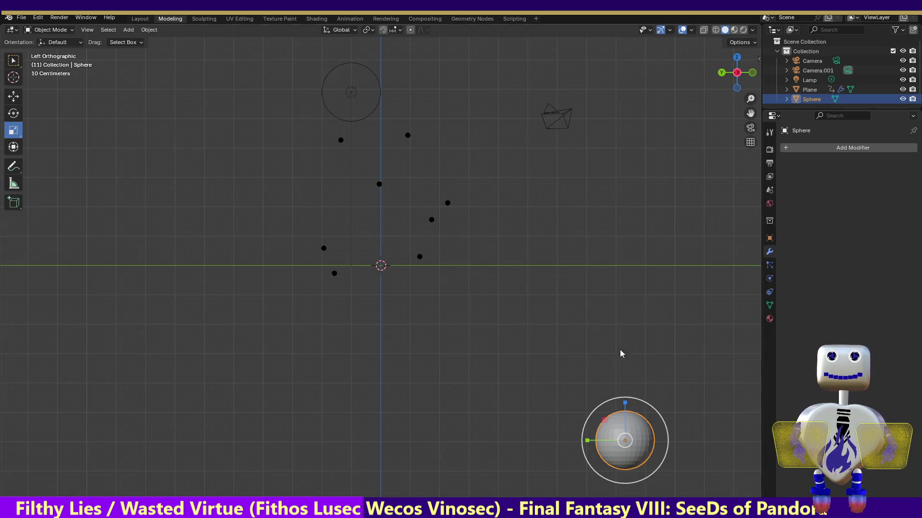
pyautogui.press('s')
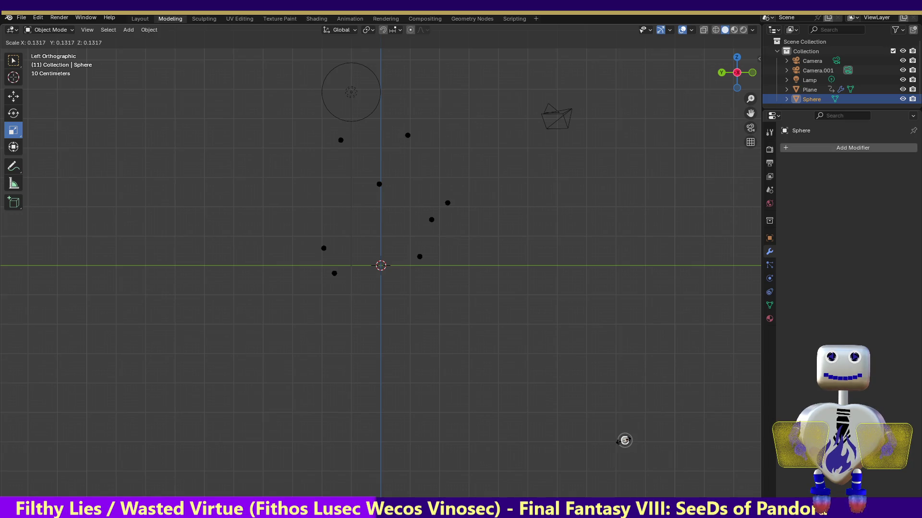
pyautogui.click(624, 440)
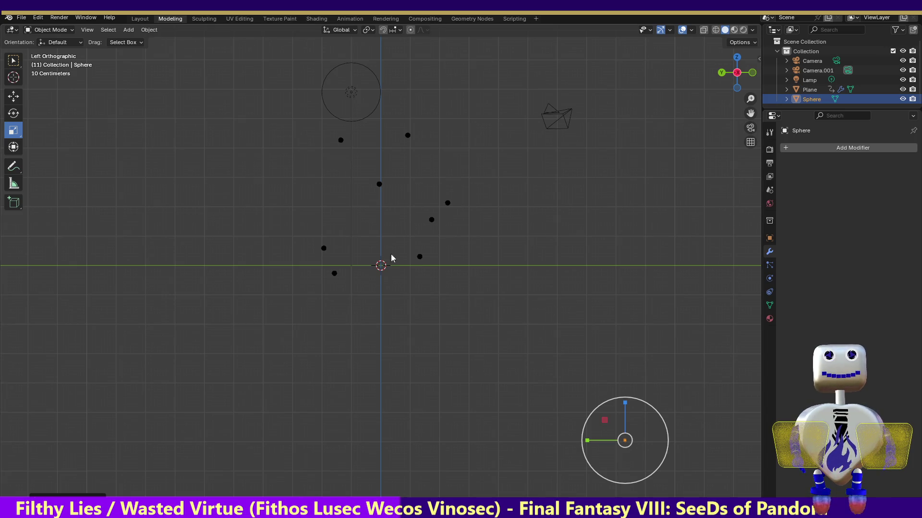
pyautogui.click(388, 269)
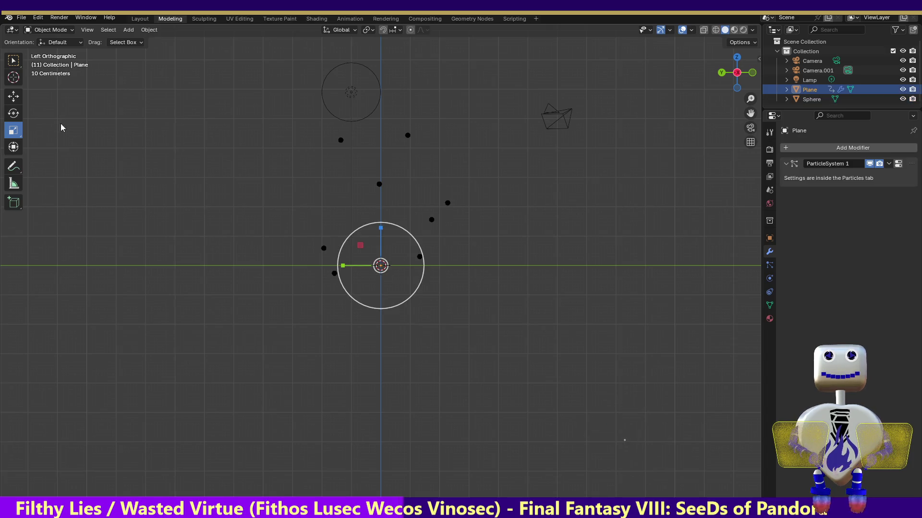
# Set the Plane's particle Render As option to Object.
pyautogui.click(13, 98)
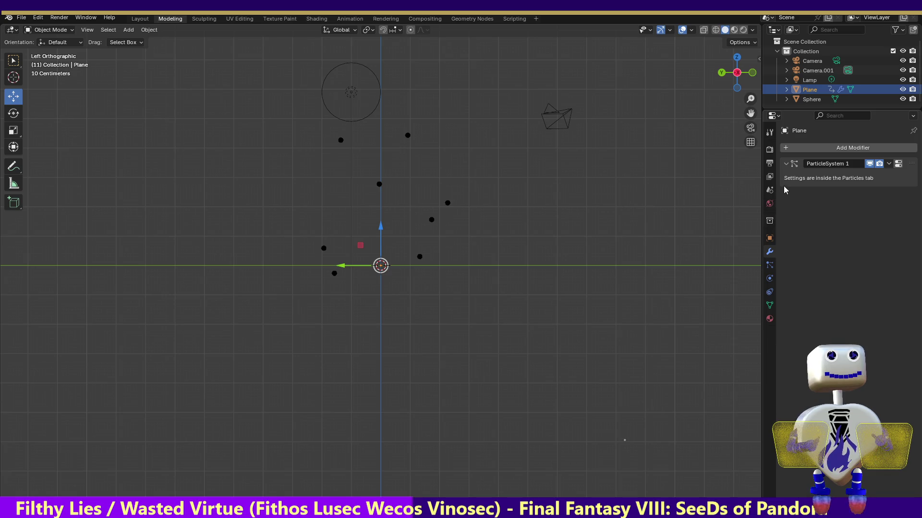
pyautogui.click(787, 166)
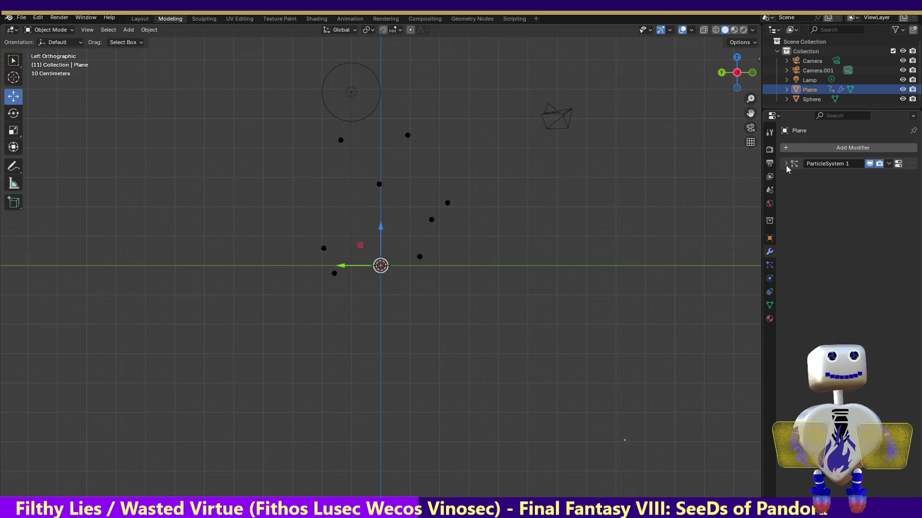
pyautogui.click(786, 165)
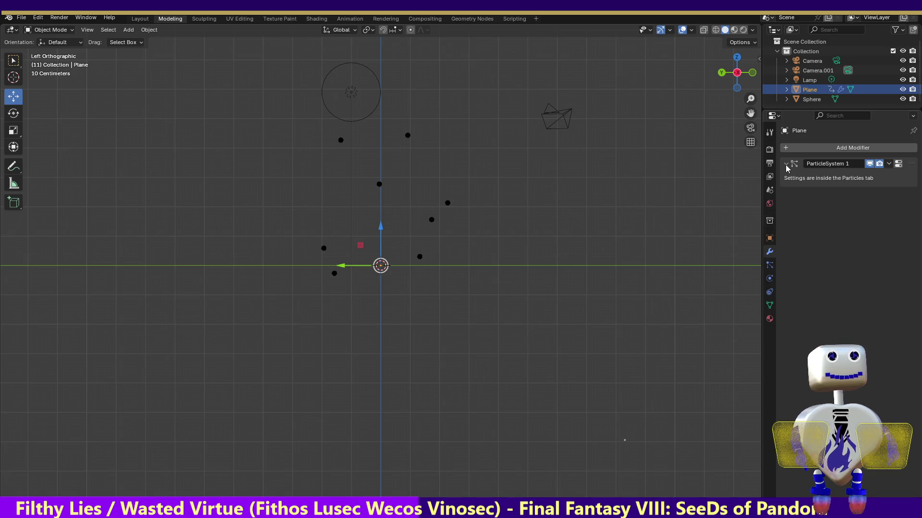
pyautogui.click(769, 266)
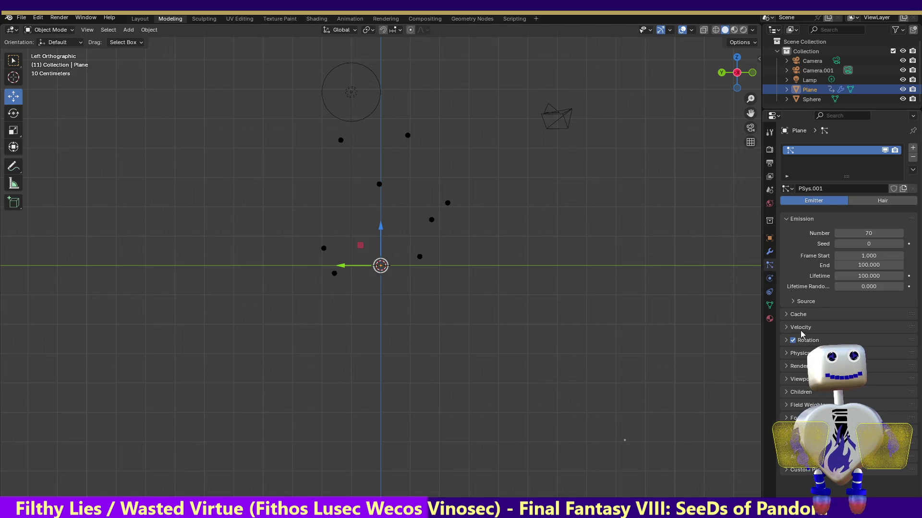
pyautogui.click(787, 367)
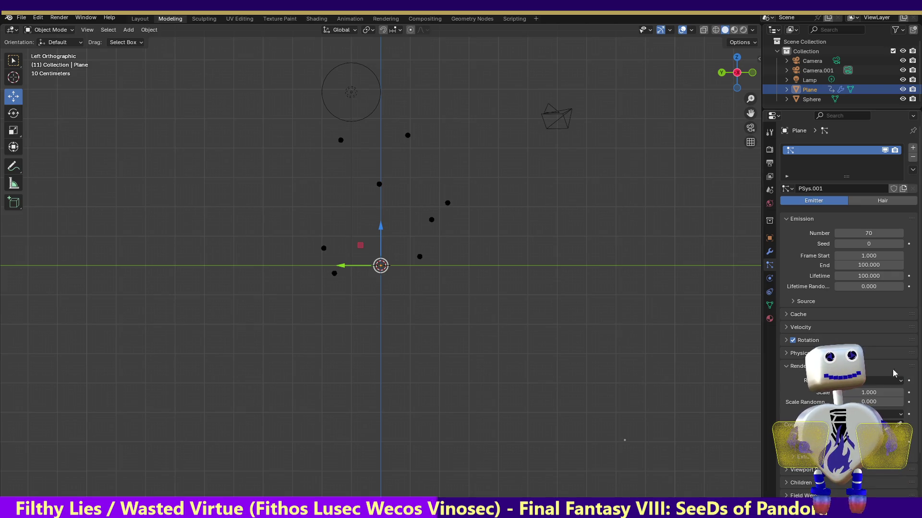
pyautogui.click(874, 381)
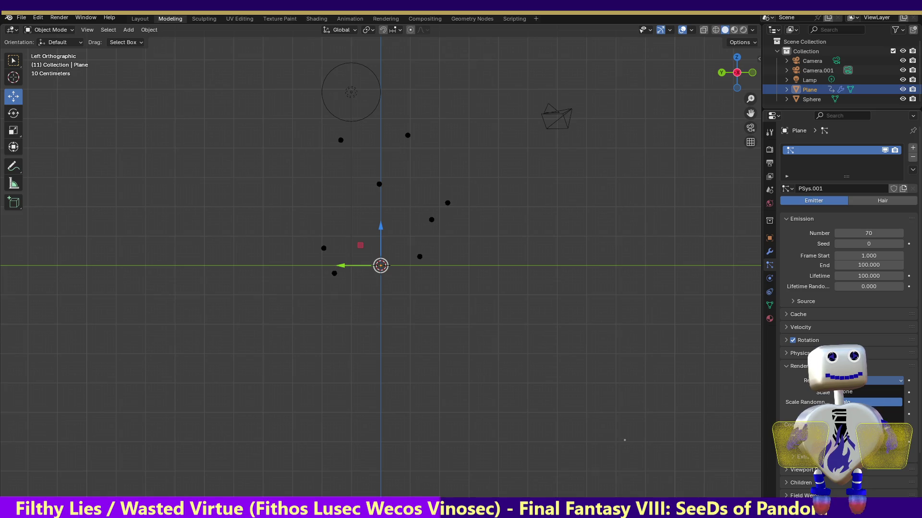
pyautogui.click(864, 424)
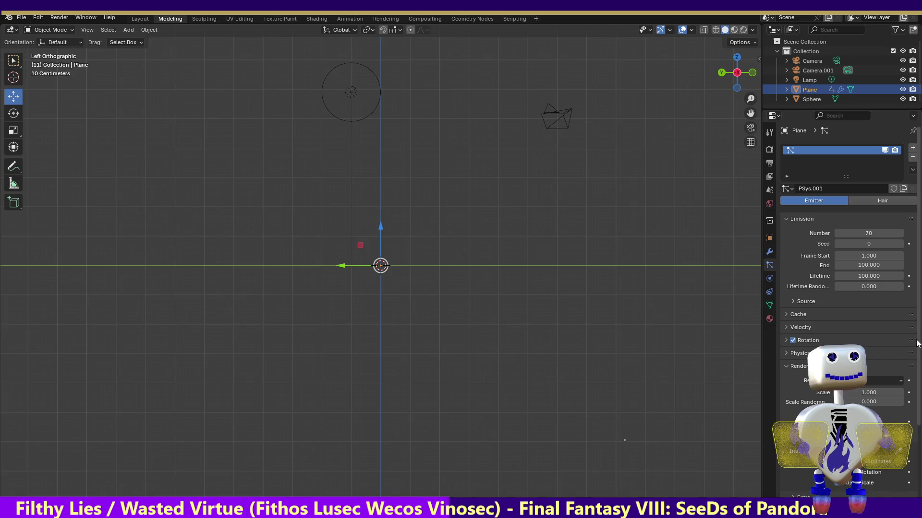
# Choose Sphere as the particle Instance Object.
pyautogui.scroll(-1, 919, 354)
pyautogui.scroll(-3, 919, 354)
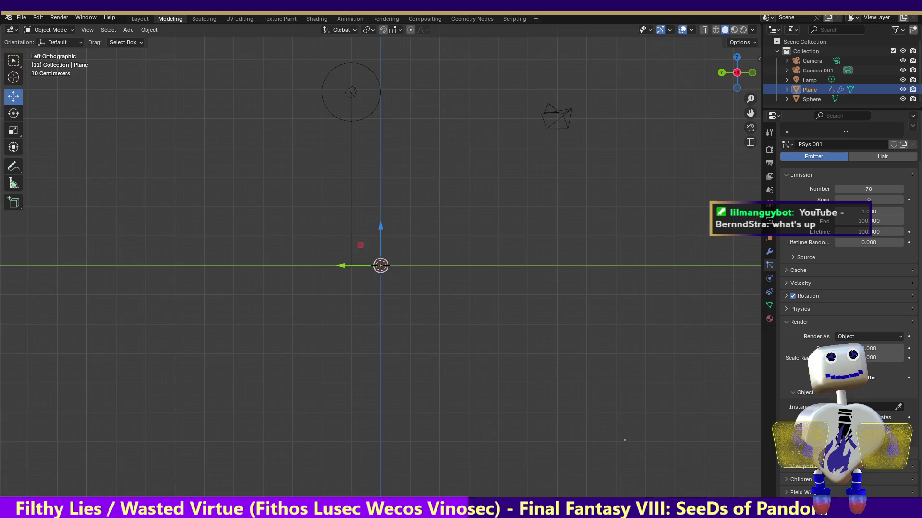
pyautogui.click(845, 406)
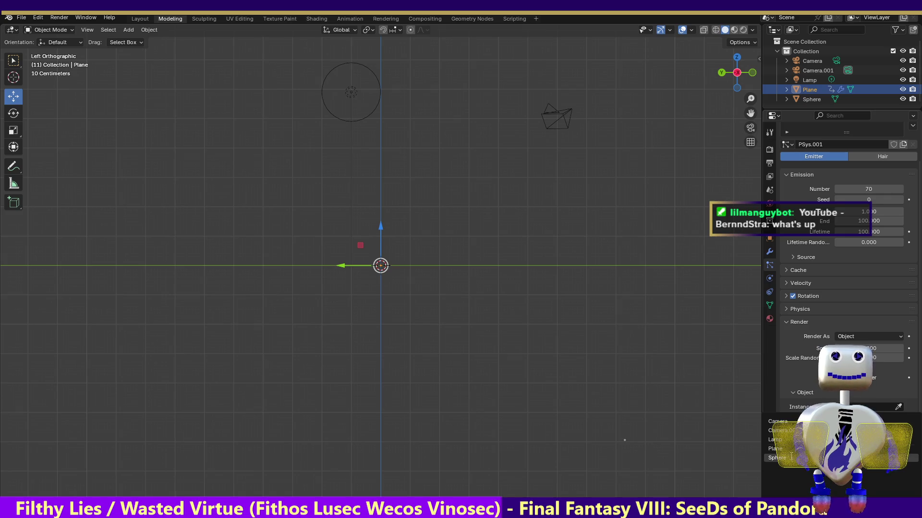
pyautogui.click(791, 457)
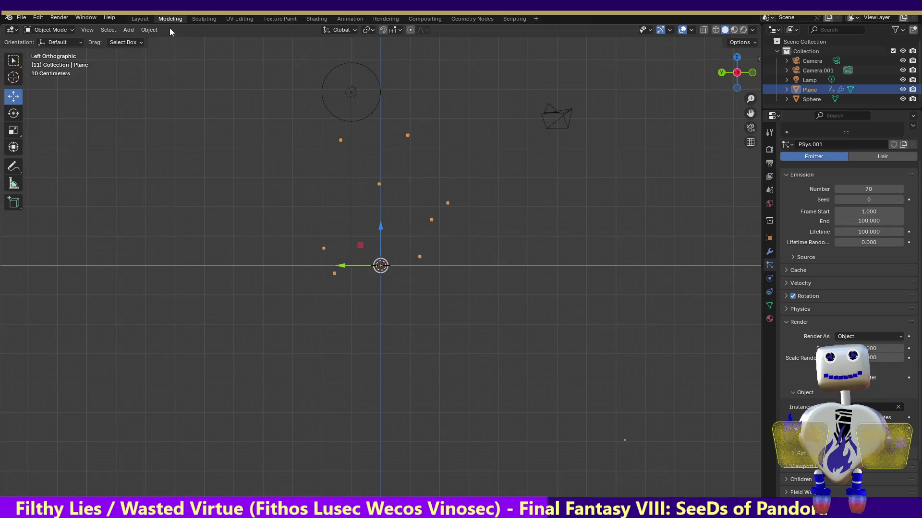
pyautogui.click(199, 20)
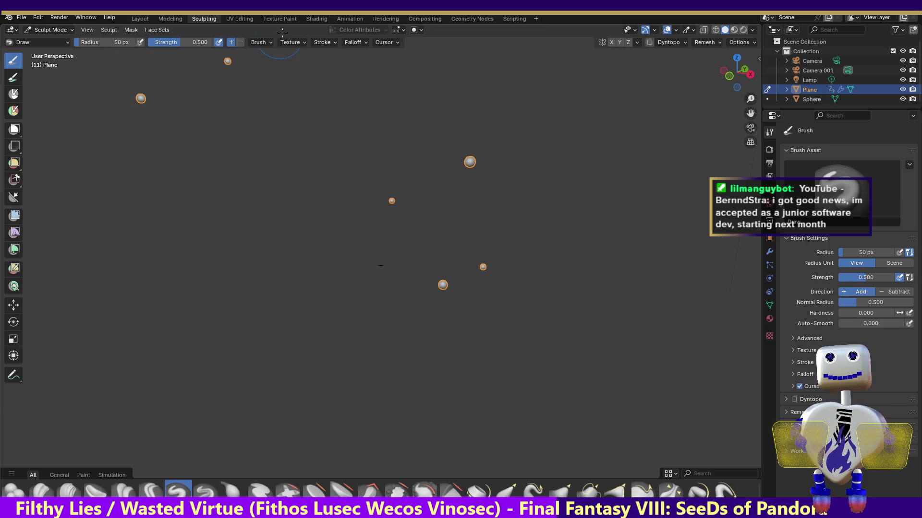
# Switch to the Shading workspace, showing the empty Material.001 node setup.
pyautogui.click(255, 18)
pyautogui.click(322, 18)
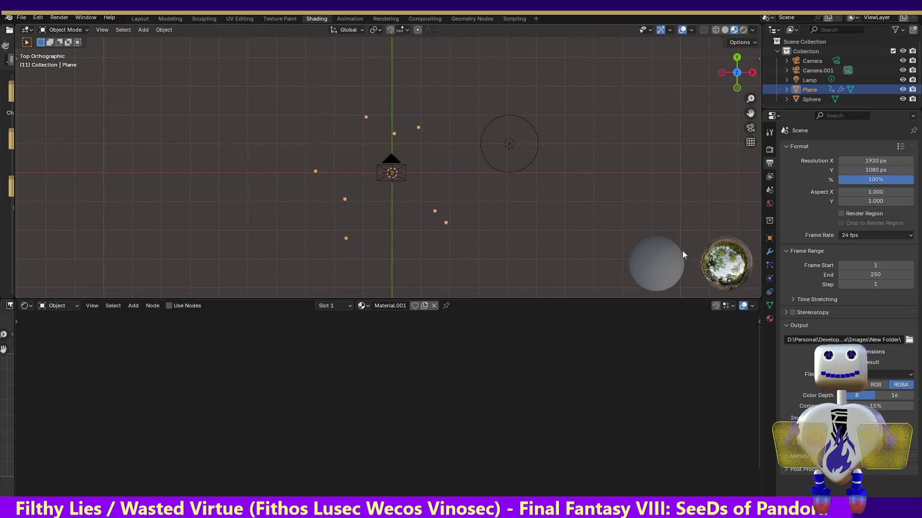
# Select the Sphere, assign it Material.001, and enable Use Nodes.
pyautogui.click(812, 98)
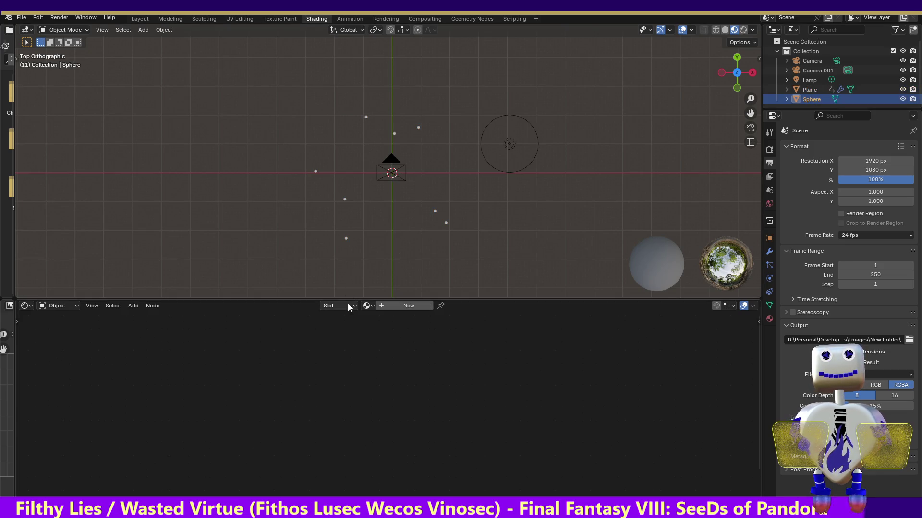
pyautogui.click(374, 303)
pyautogui.click(382, 320)
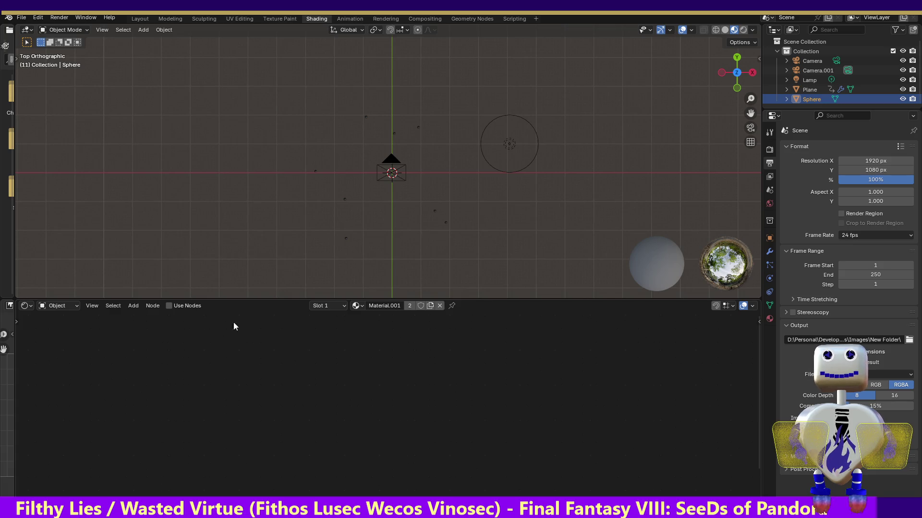
pyautogui.click(176, 308)
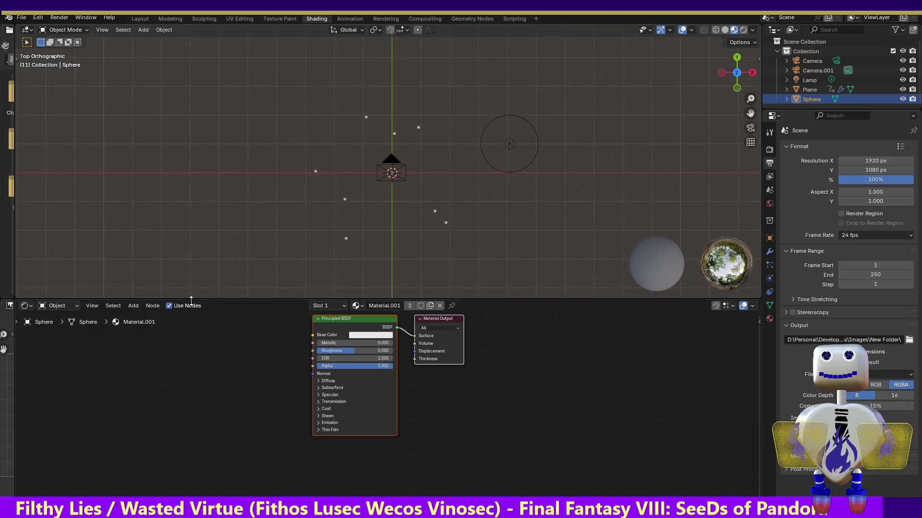
pyautogui.click(132, 306)
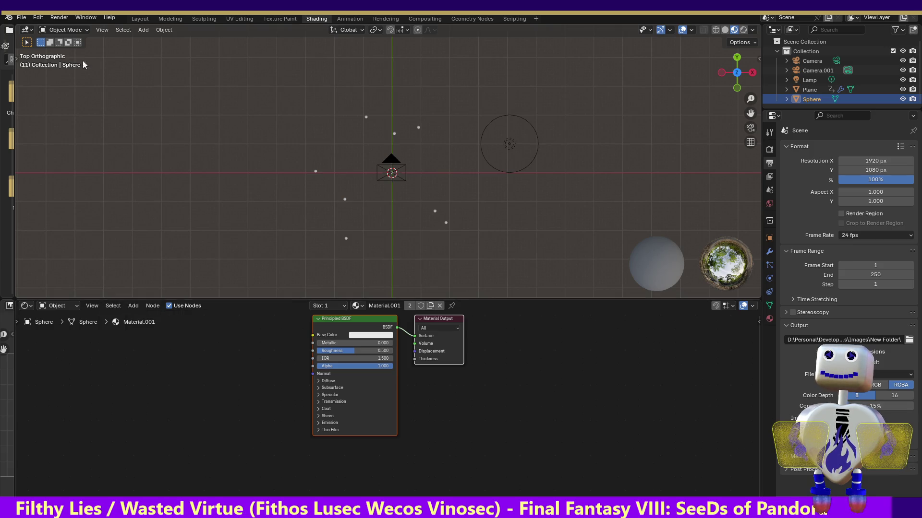
pyautogui.click(22, 17)
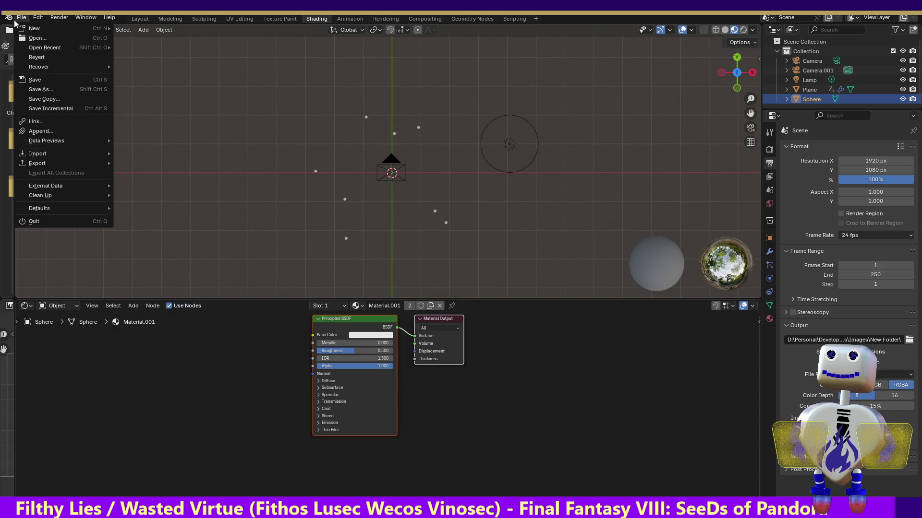
pyautogui.click(40, 79)
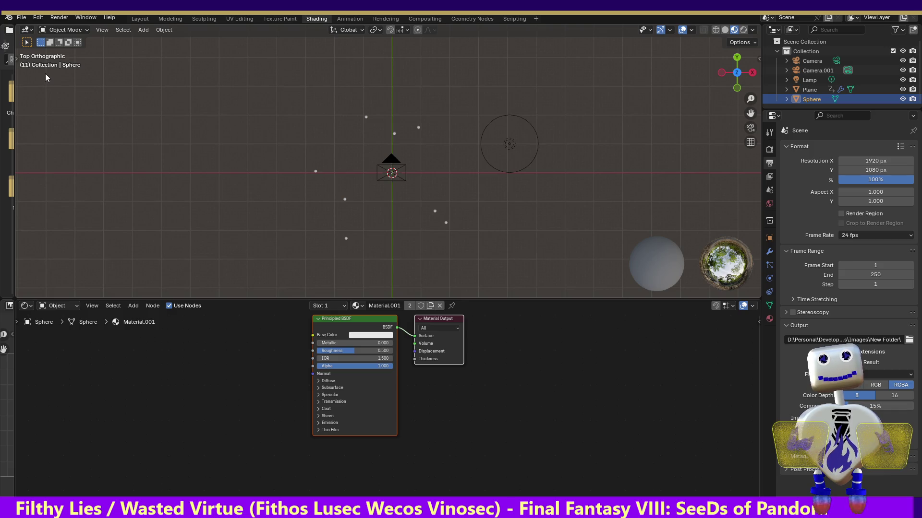
# Replace the Principled BSDF with a Principled Volume linked to the output's Volume input.
pyautogui.click(128, 306)
pyautogui.moveTo(143, 375)
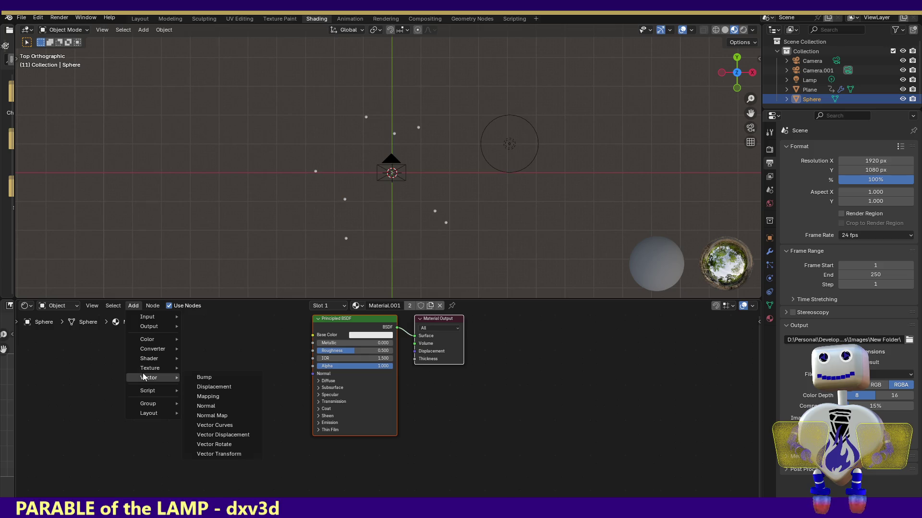
pyautogui.moveTo(150, 349)
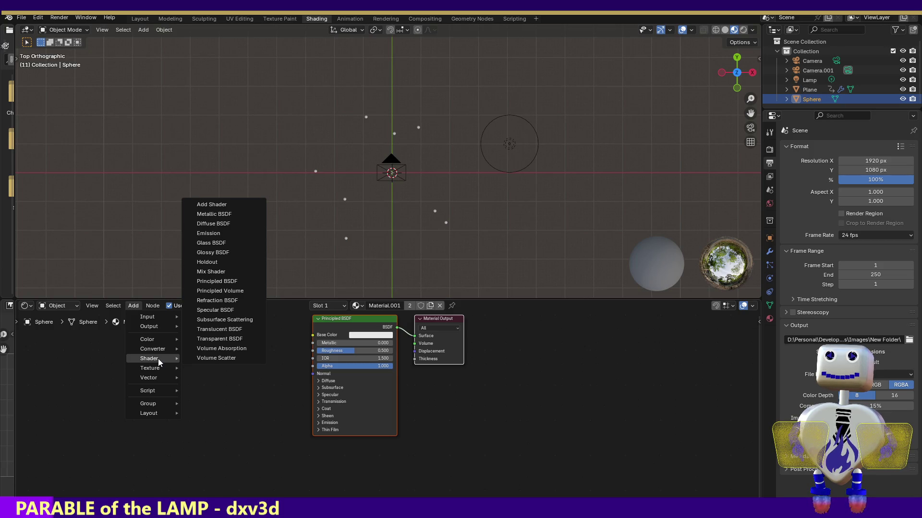
pyautogui.click(209, 291)
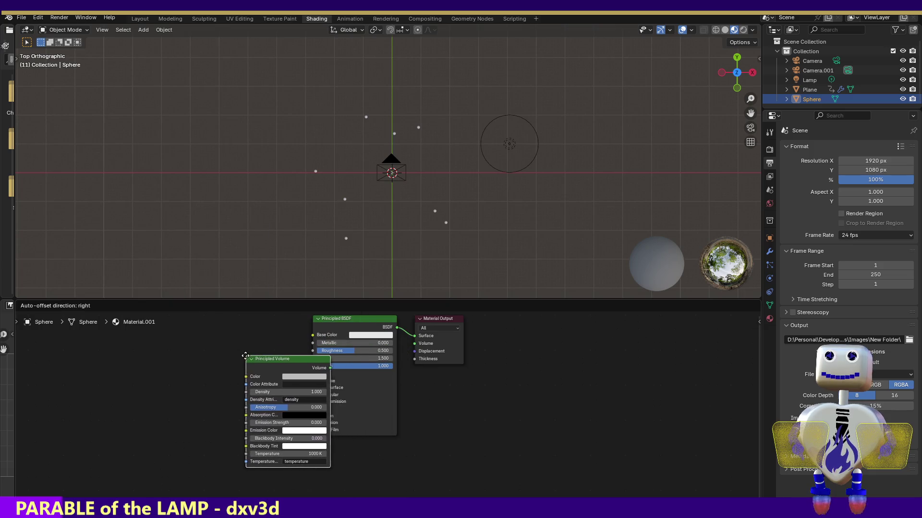
pyautogui.click(235, 356)
pyautogui.moveTo(349, 325); pyautogui.dragTo(361, 338)
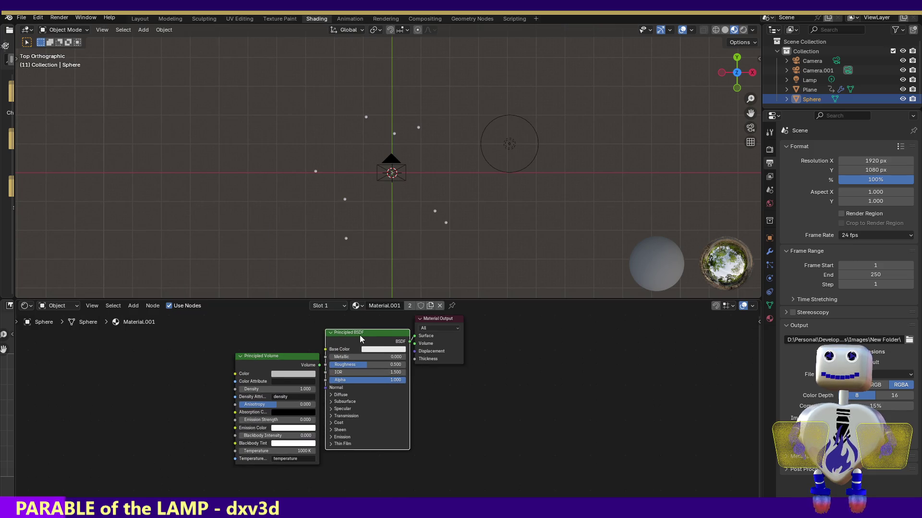
pyautogui.press('x')
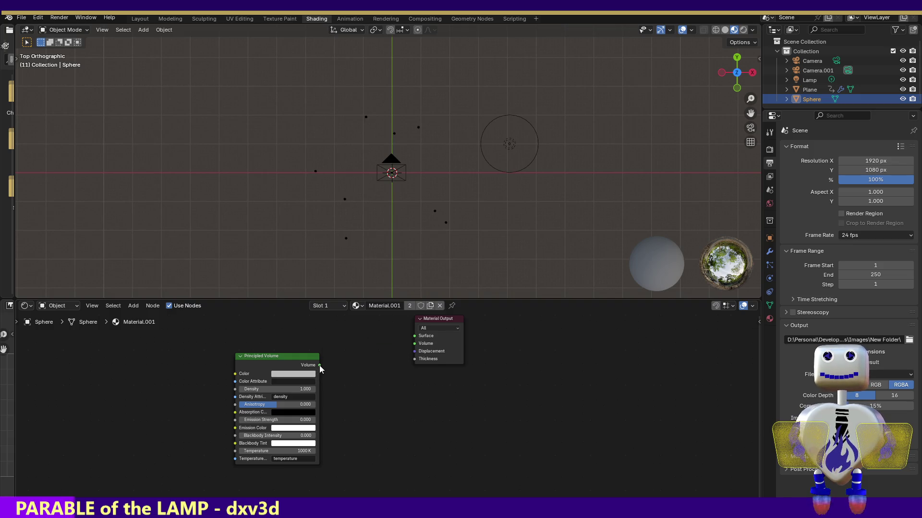
pyautogui.moveTo(405, 354); pyautogui.dragTo(415, 345)
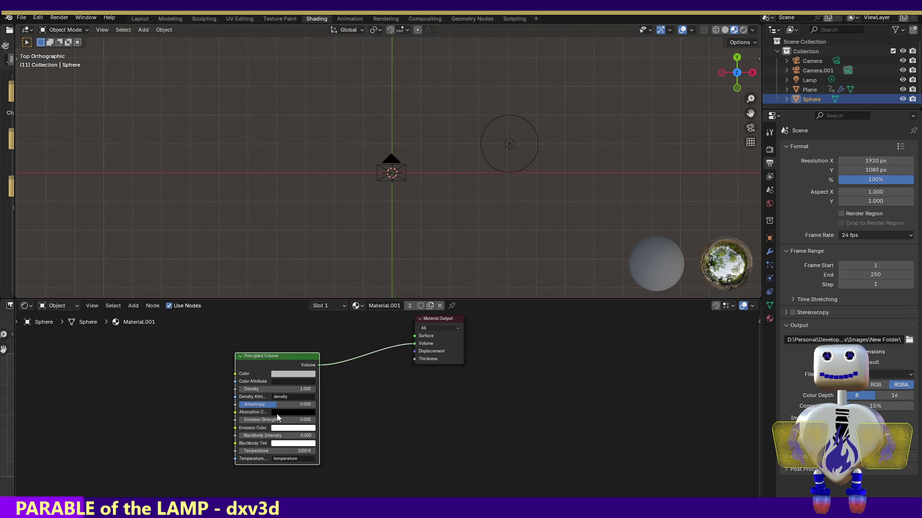
# Darken the volume Color, Emission Color and Blackbody Tint to grey.
pyautogui.click(292, 374)
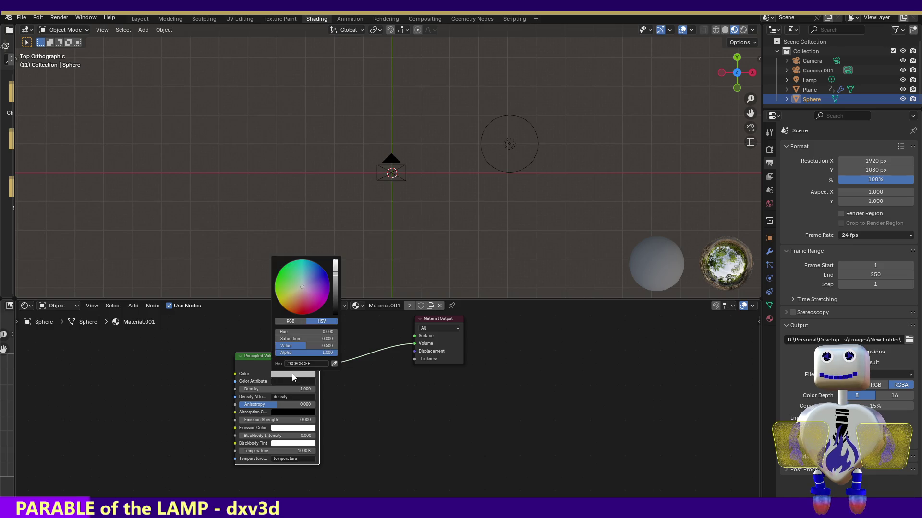
pyautogui.moveTo(335, 278); pyautogui.dragTo(335, 296)
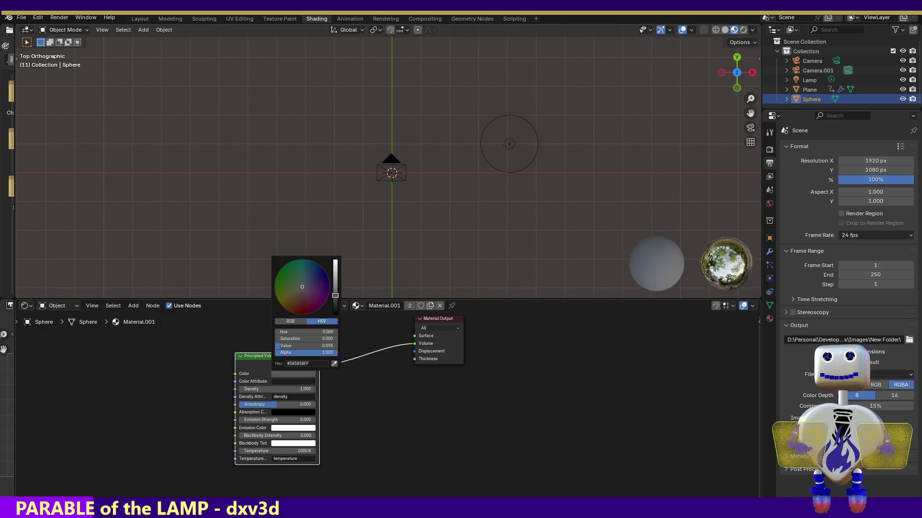
pyautogui.click(294, 429)
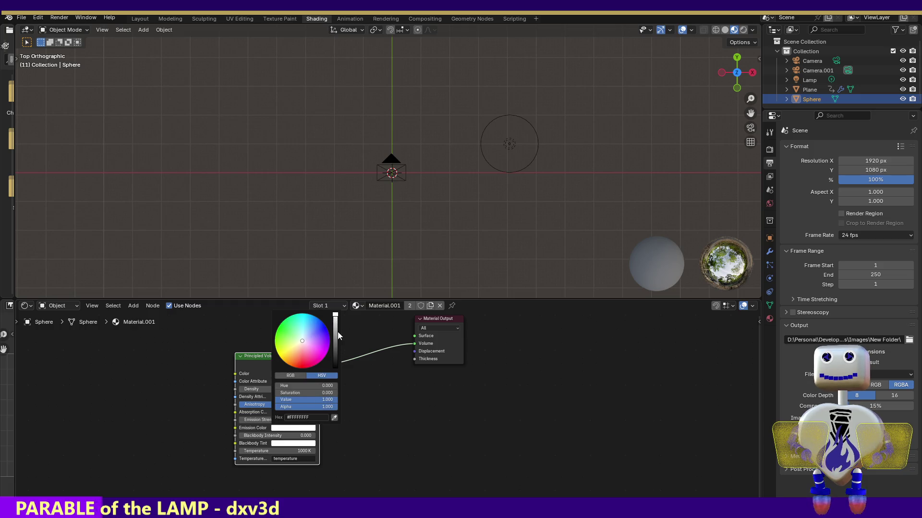
pyautogui.moveTo(335, 317)
pyautogui.mouseDown()
pyautogui.moveTo(335, 346)
pyautogui.moveTo(335, 336)
pyautogui.mouseUp()
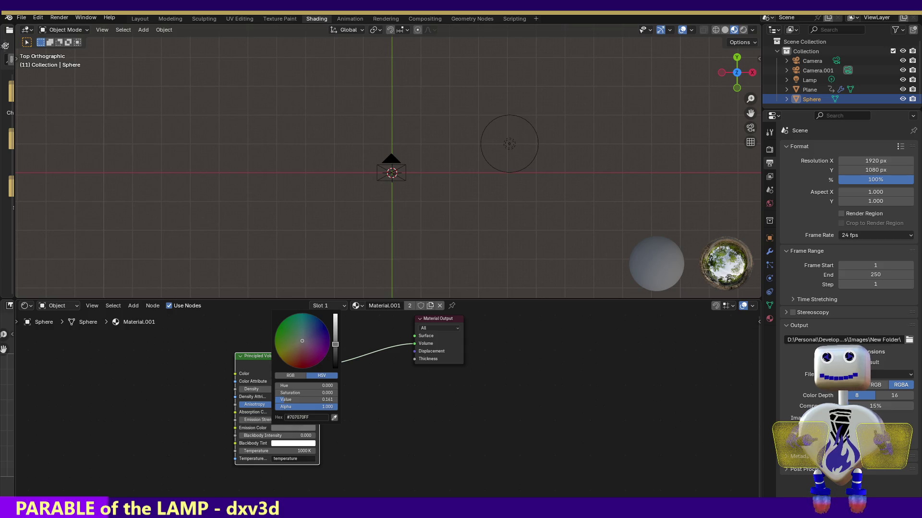
pyautogui.click(279, 442)
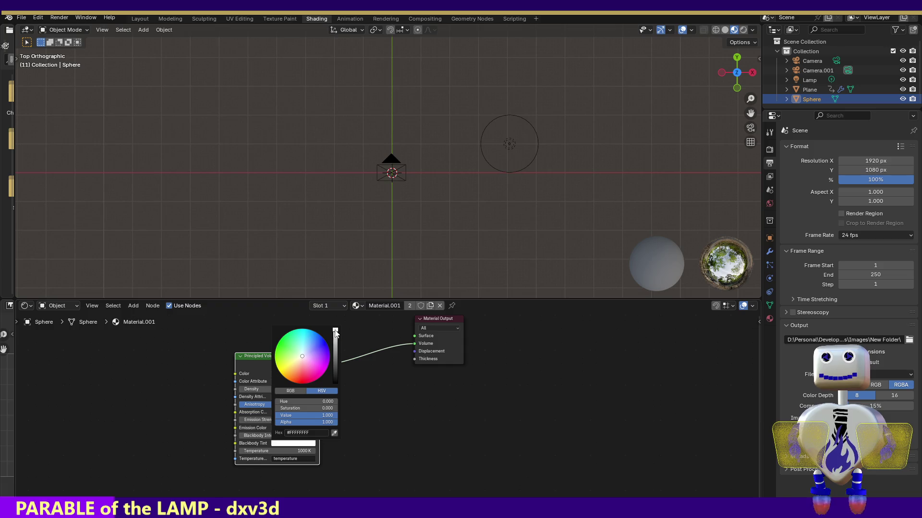
pyautogui.moveTo(335, 340)
pyautogui.mouseDown()
pyautogui.moveTo(335, 370)
pyautogui.moveTo(335, 356)
pyautogui.mouseUp()
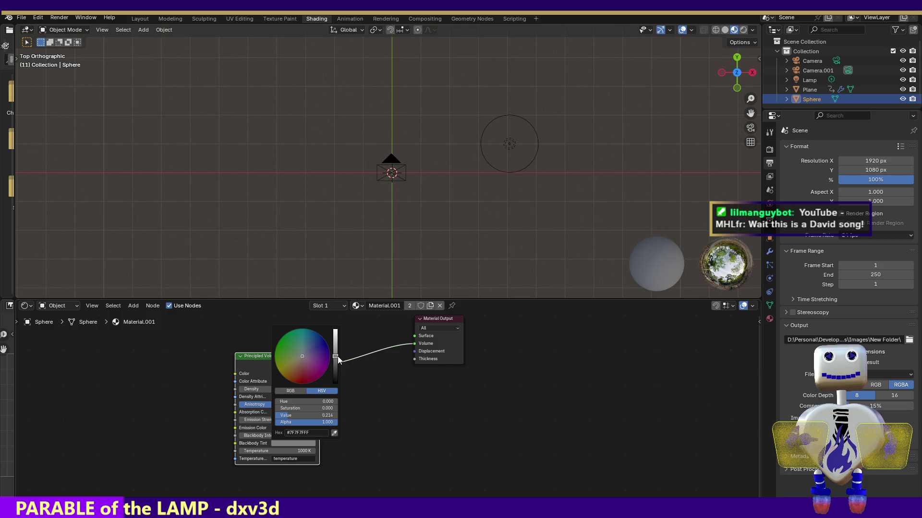